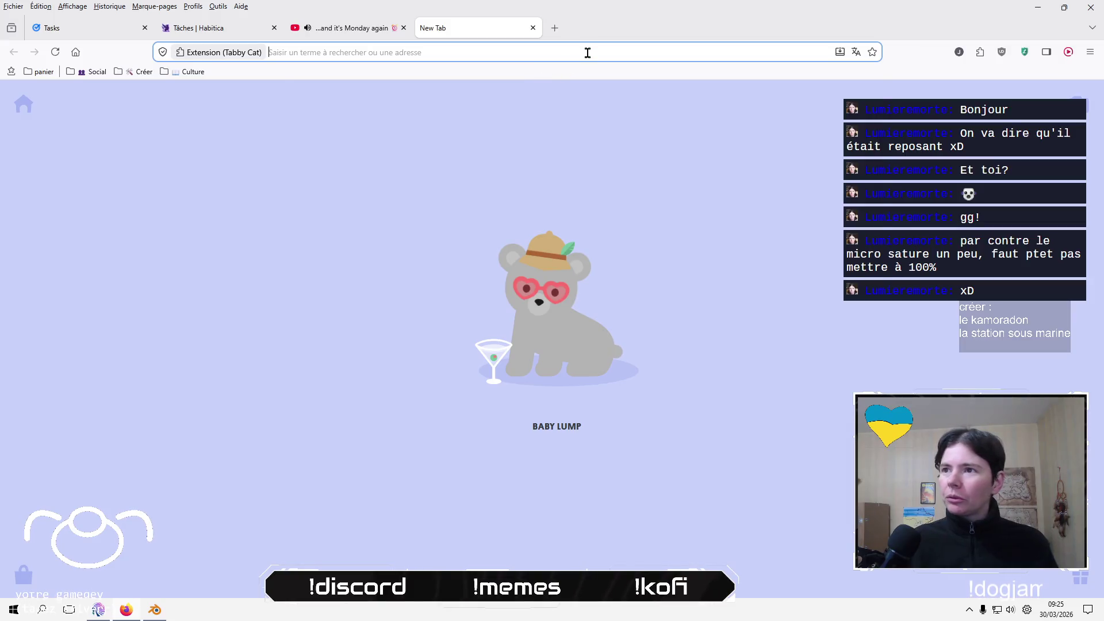
Search Kagi for 'serre sphérique' from the Firefox address bar.
click(587, 53)
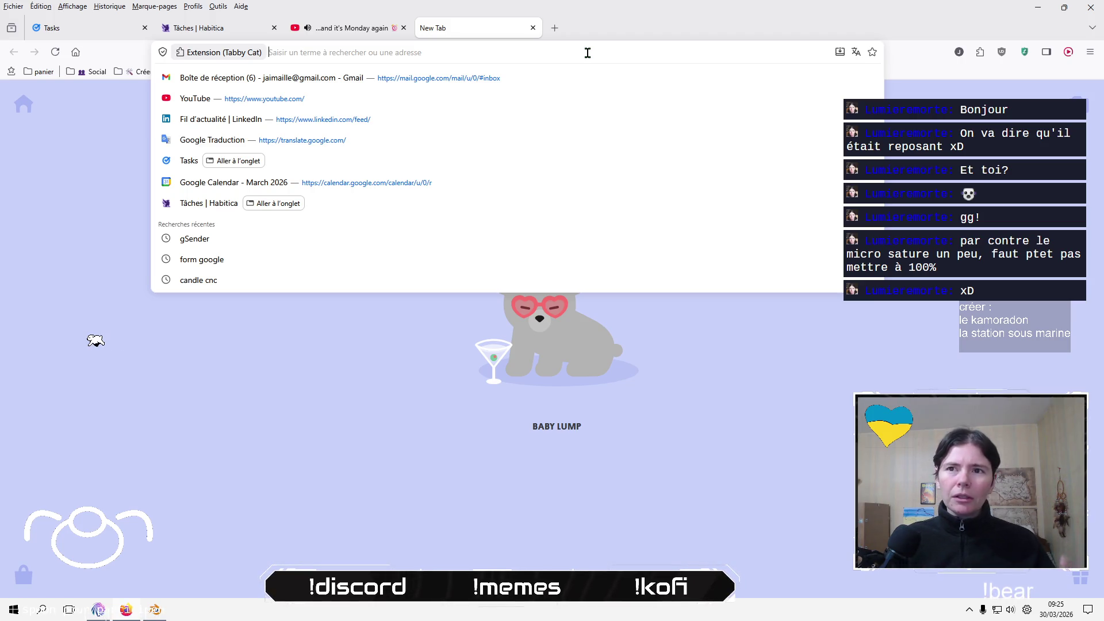
text(serre )
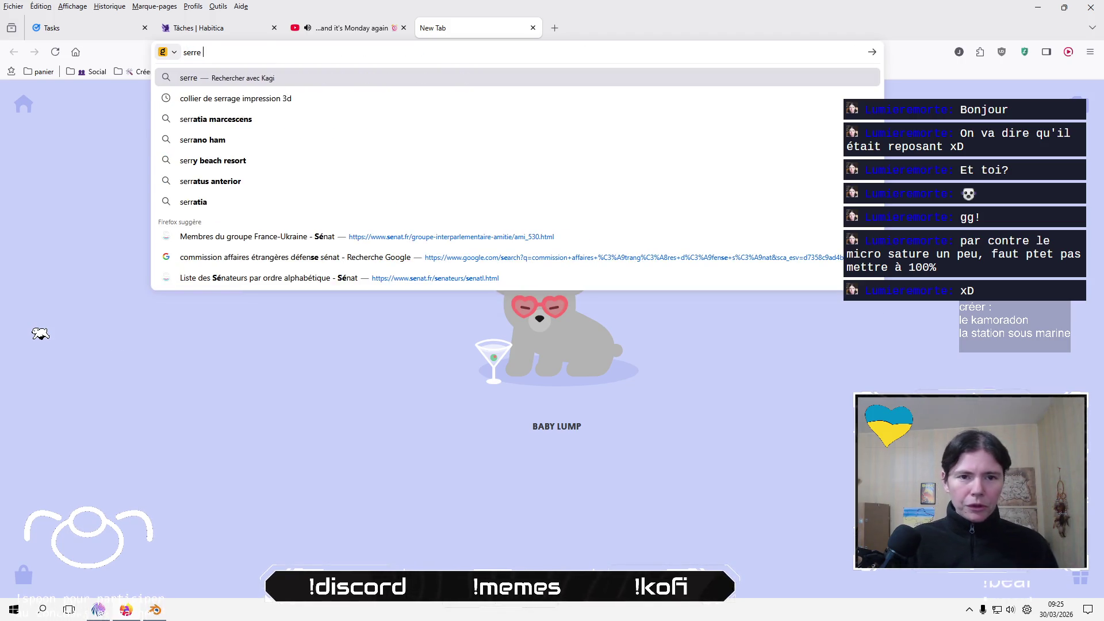
text(sphé)
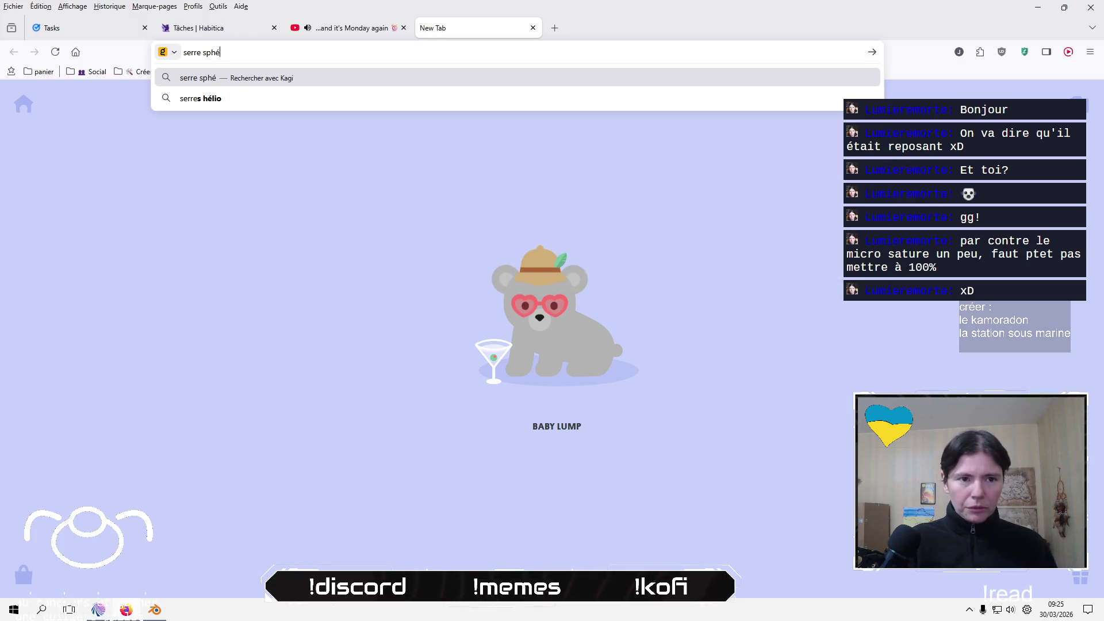
text(rique)
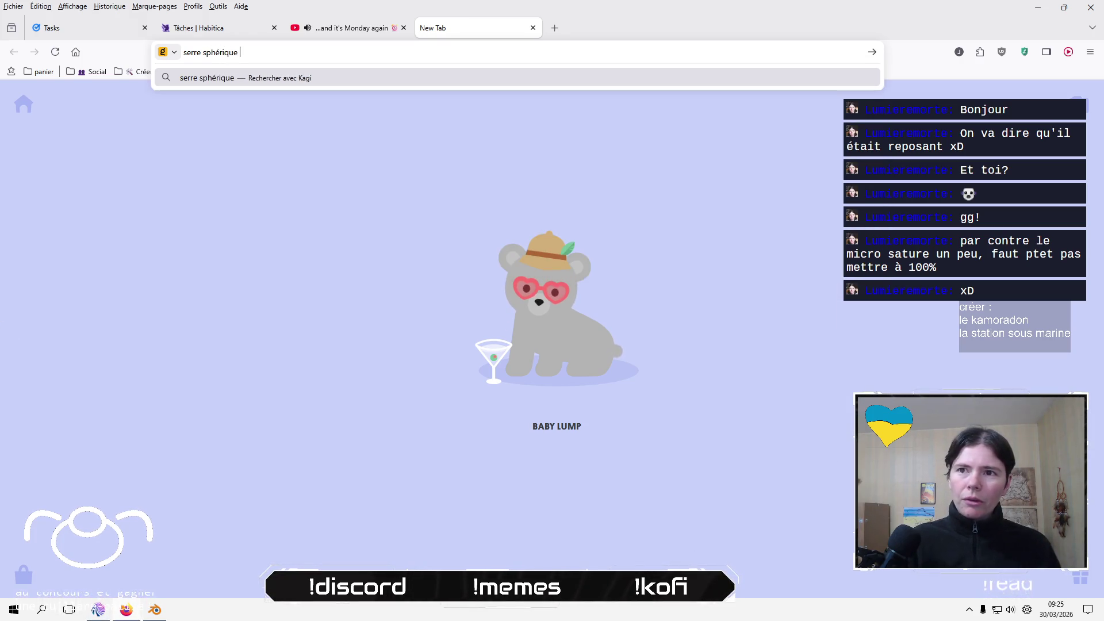
key(Return)
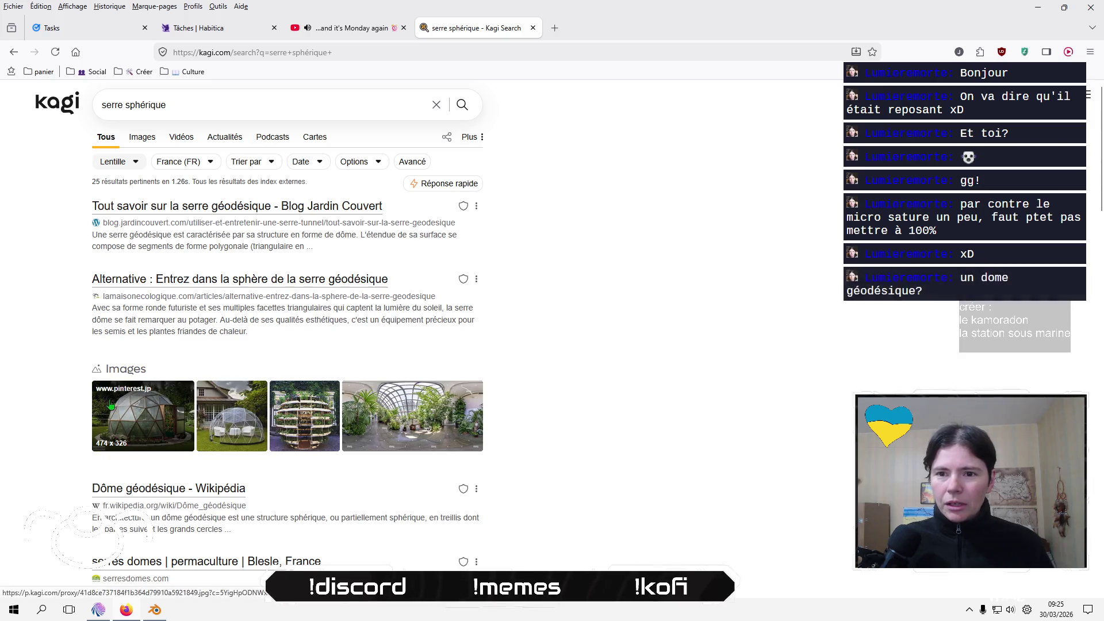
Enlarge the first geodesic dome image result and copy the photo to the clipboard.
click(144, 414)
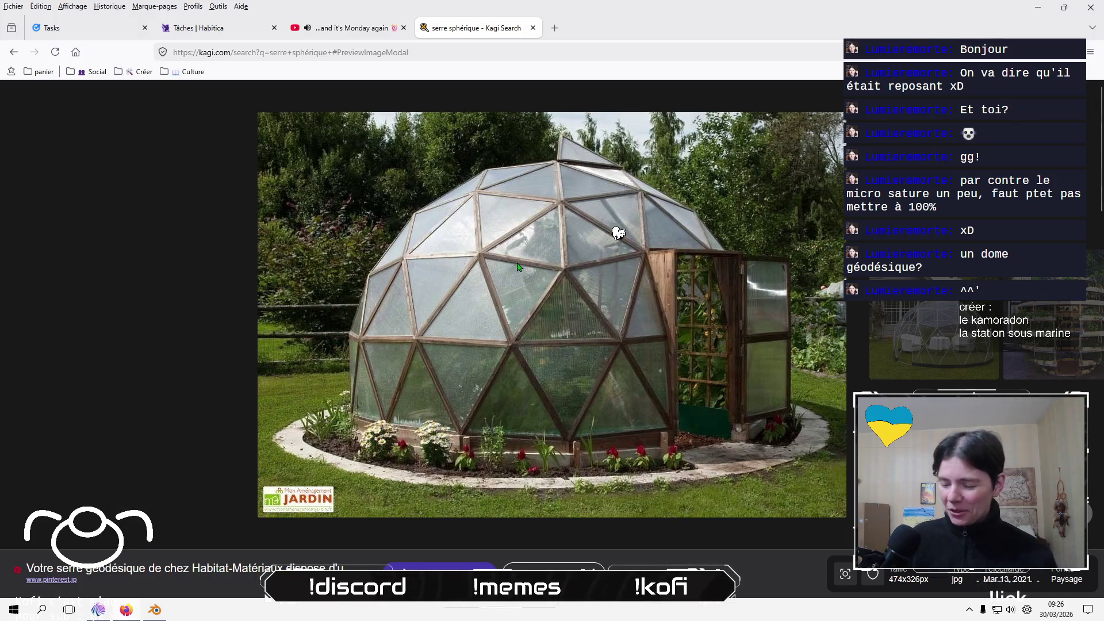
right_click(552, 292)
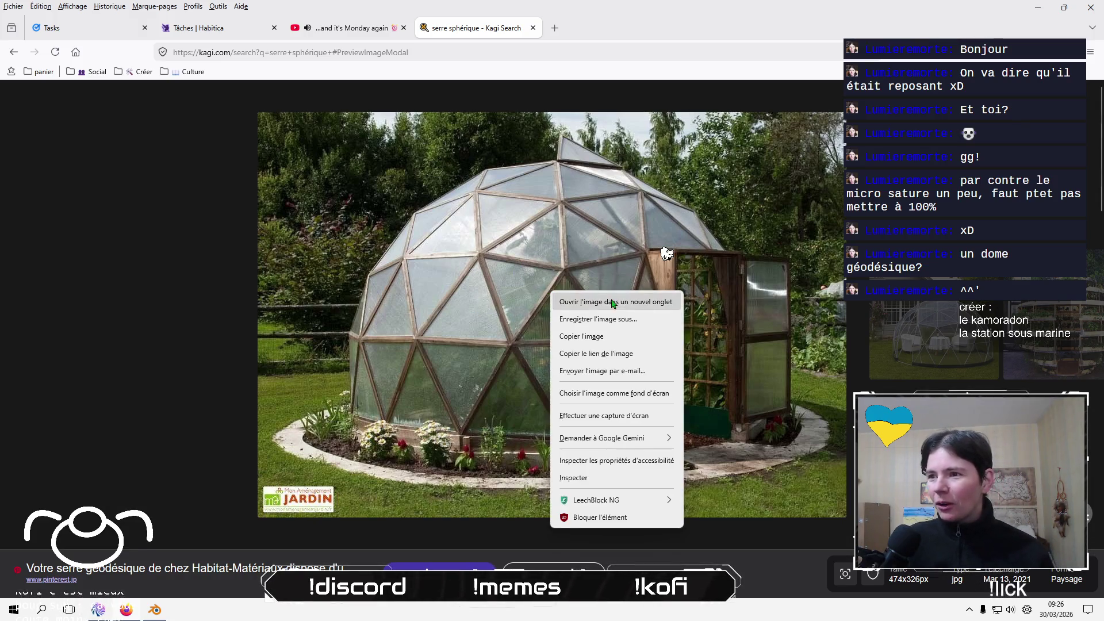
click(611, 336)
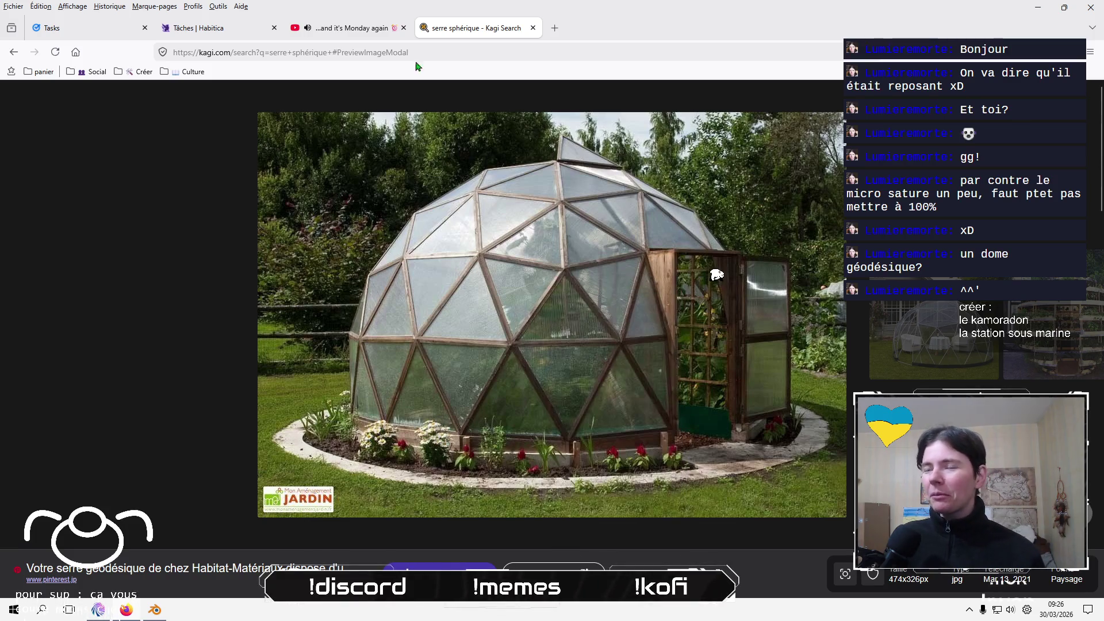
Open Google Gemini in a new tab and paste the dome photo, keeping only one attachment.
click(555, 28)
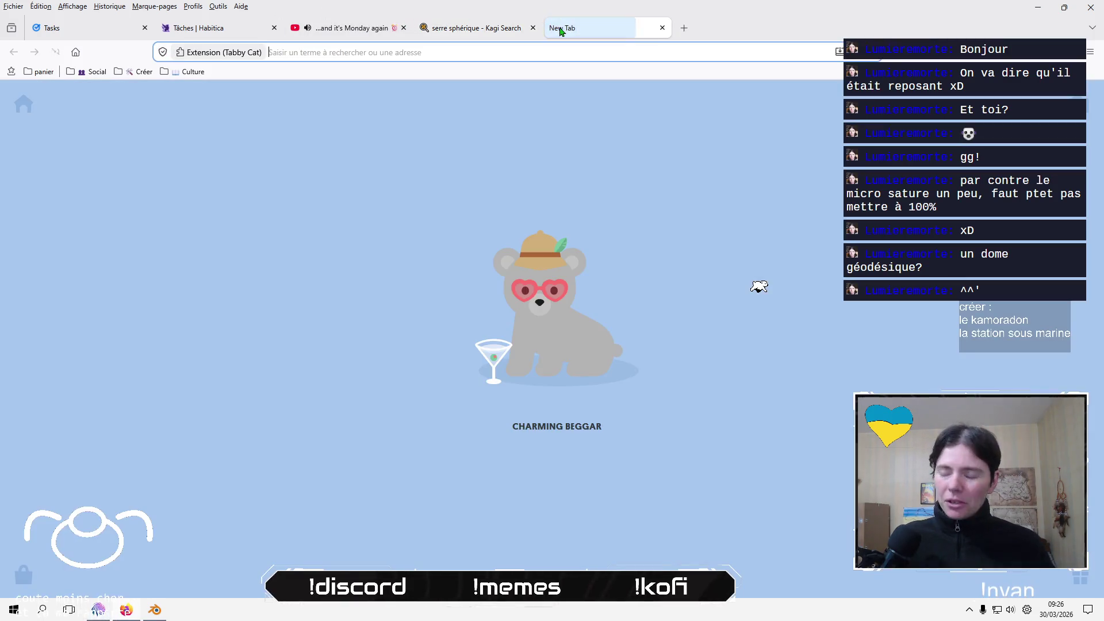
text(gemi)
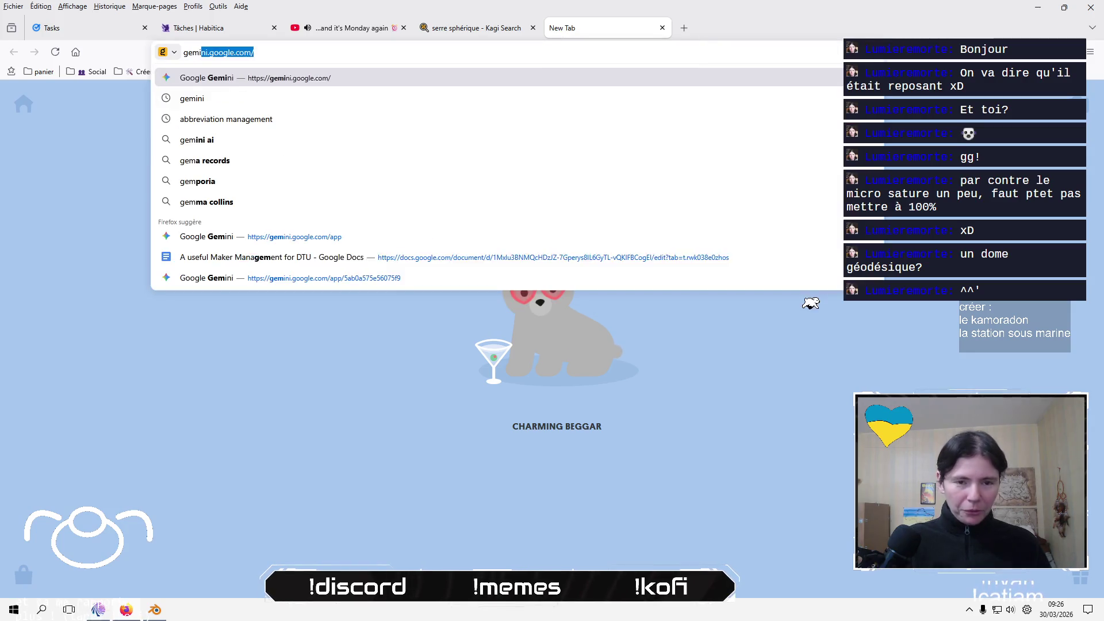
text(ni)
key(Return)
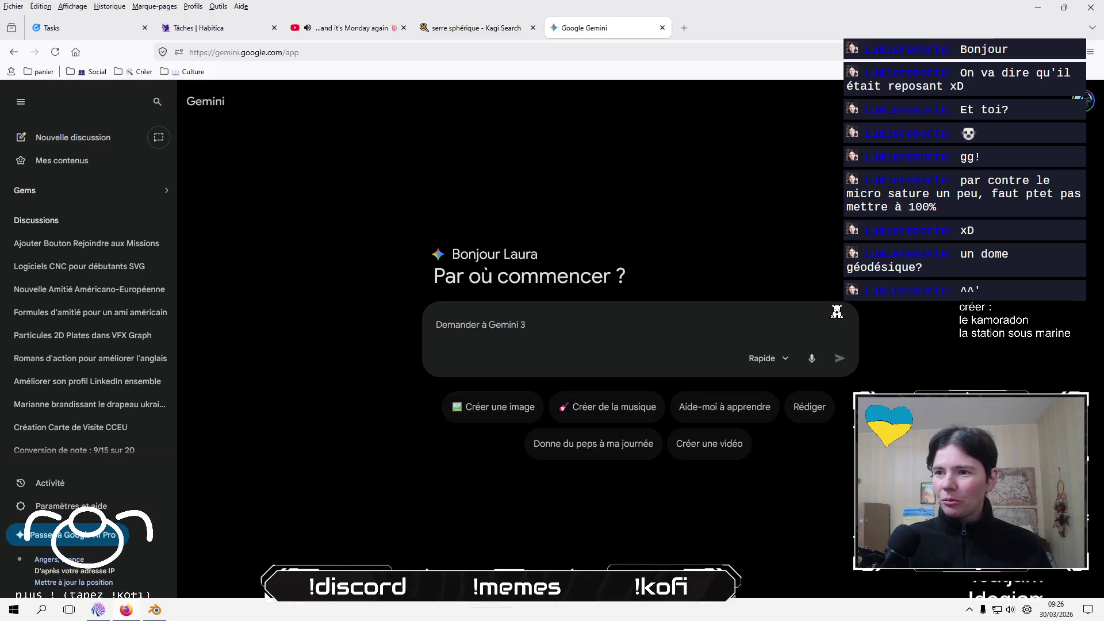
key(ctrl+v)
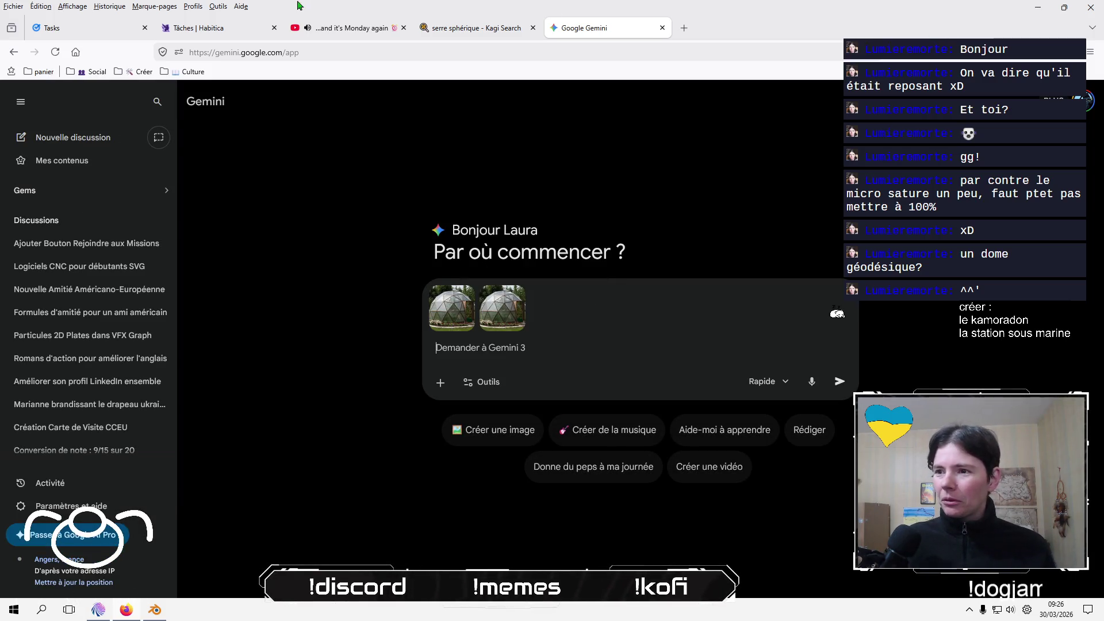
click(516, 295)
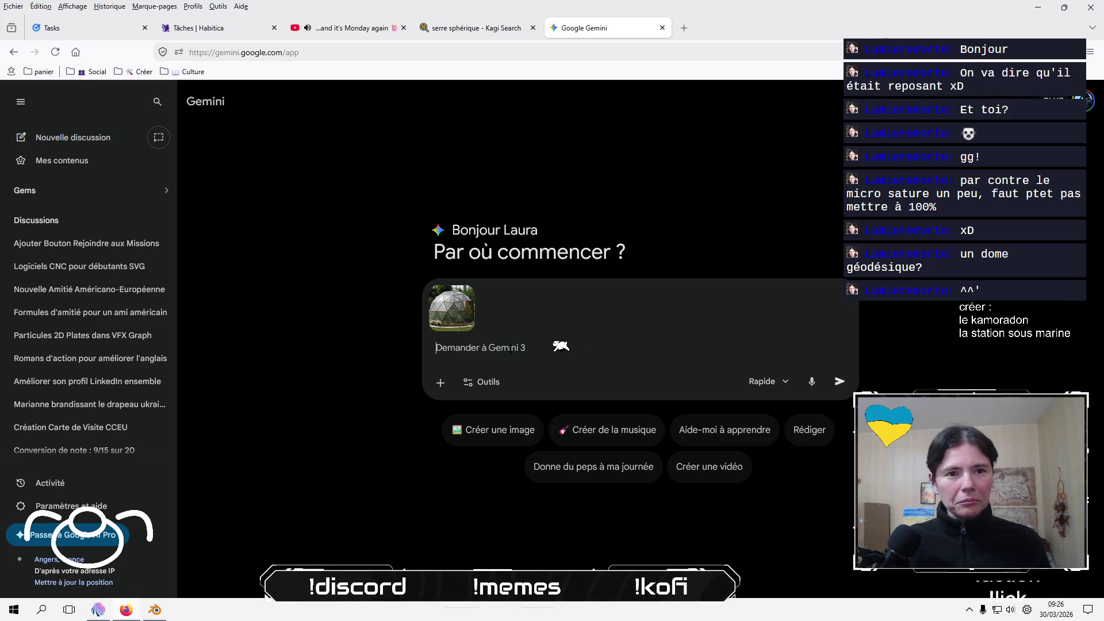
Write the prompt asking for the geodesic dome as a small Star Wars-style underwater station.
text(t)
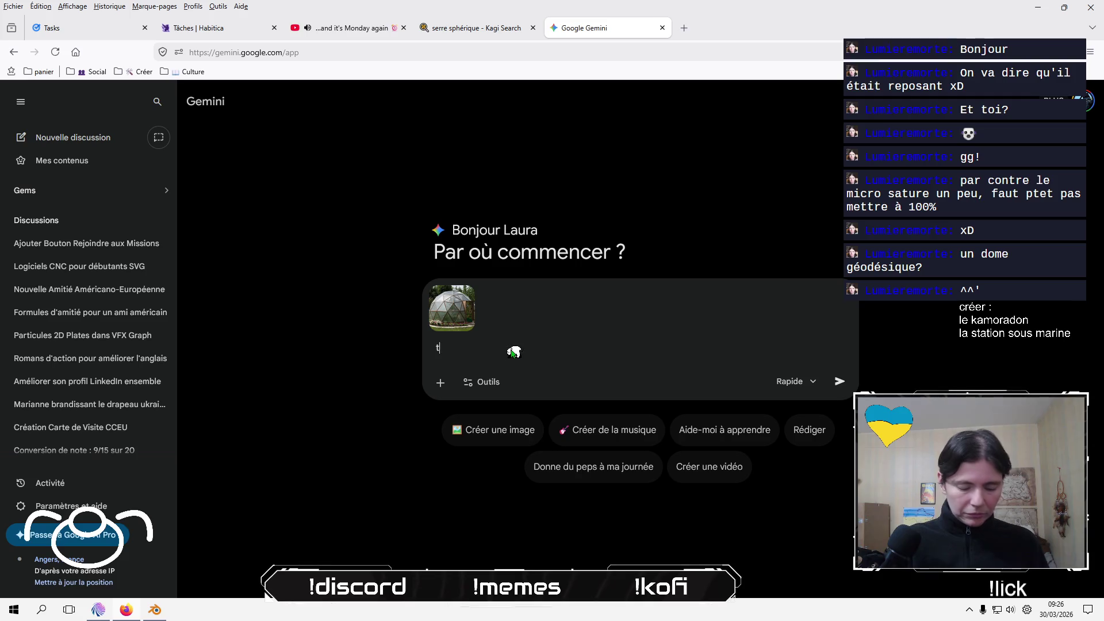
text(u peux me f)
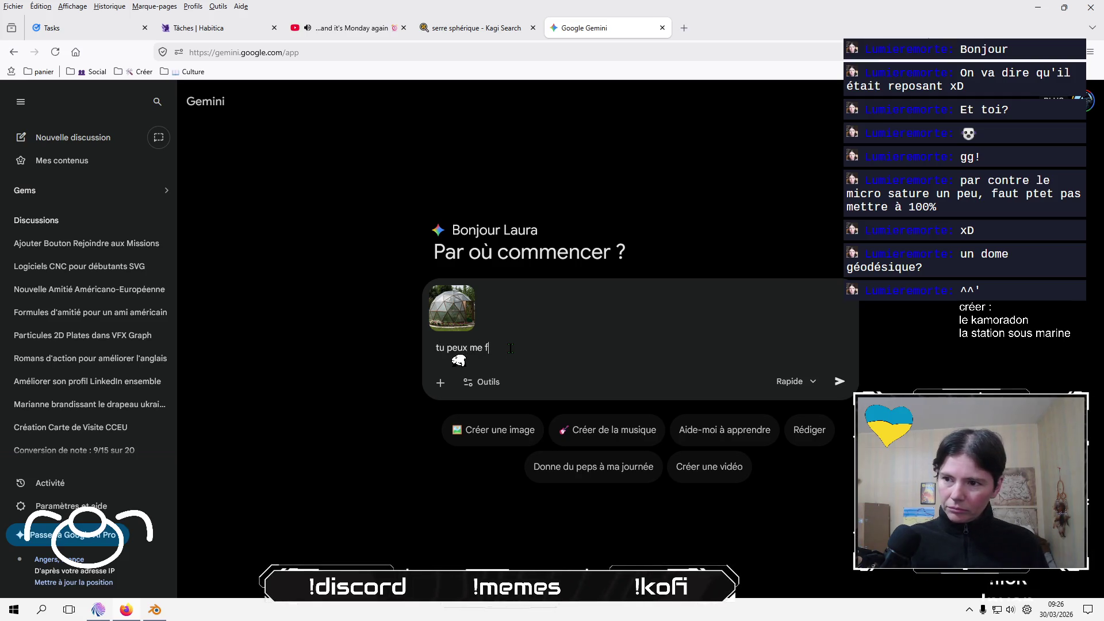
text(aire ce dome g)
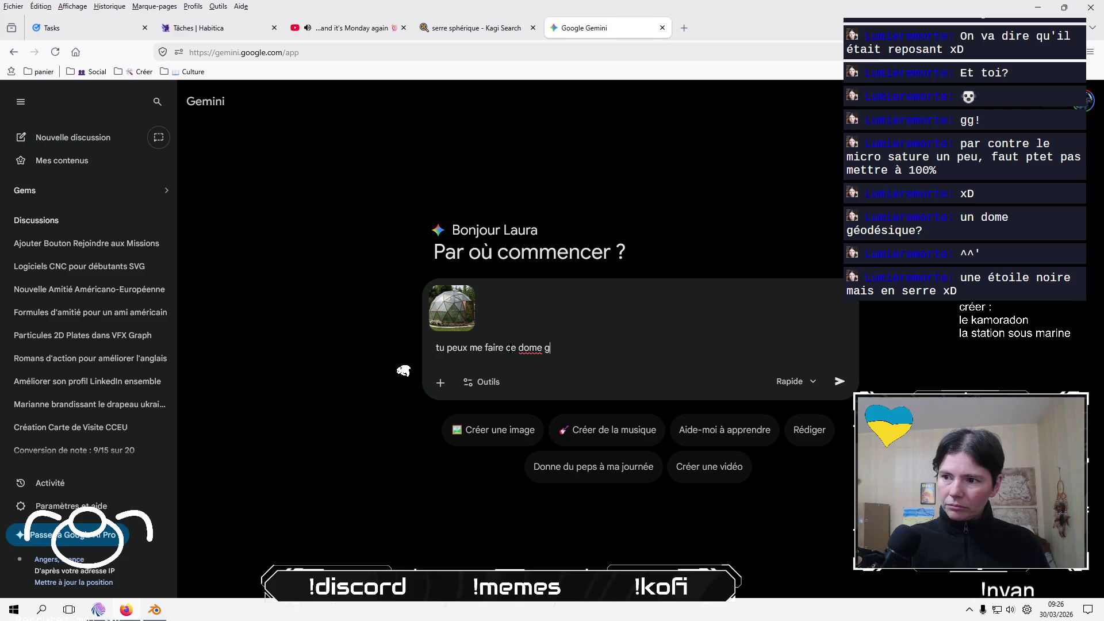
text(éodésique en mode)
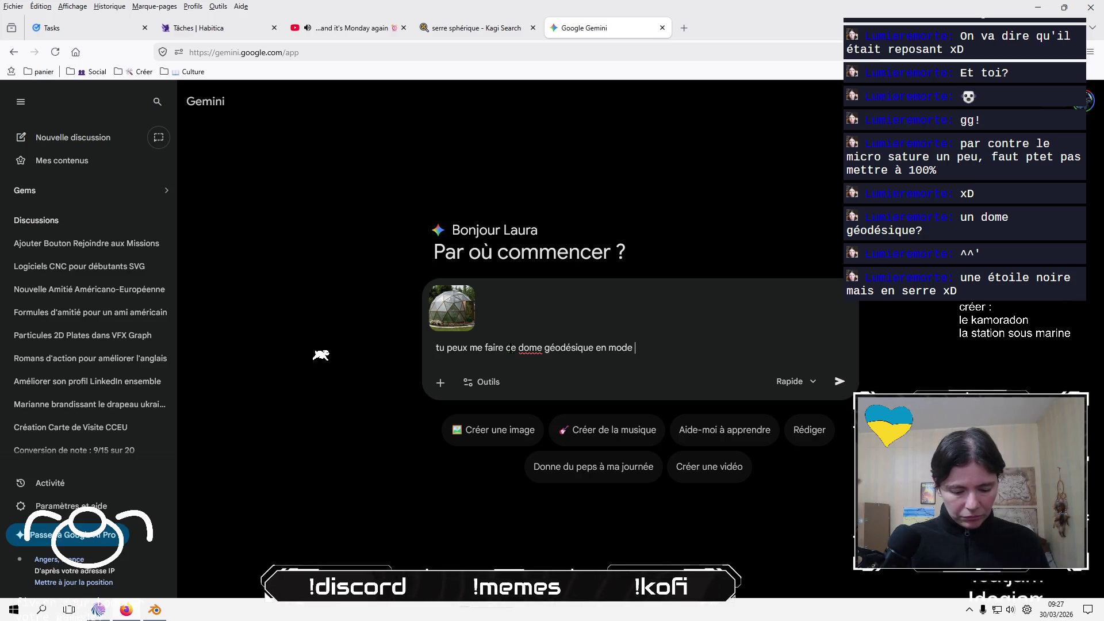
text( co)
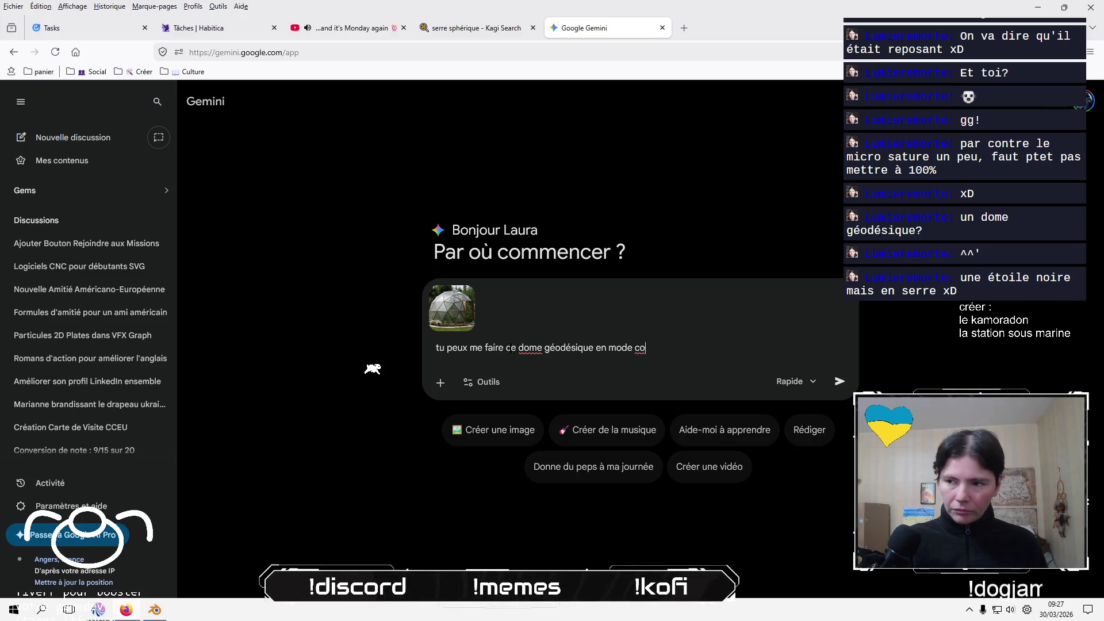
text(ckpit sous ma)
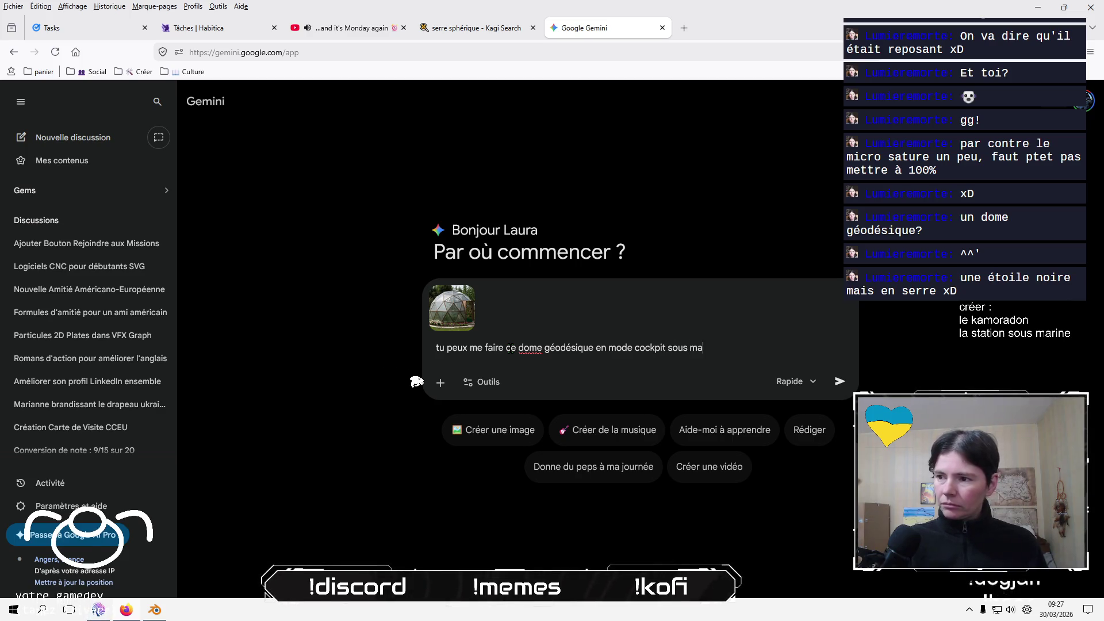
text(rin à la sta)
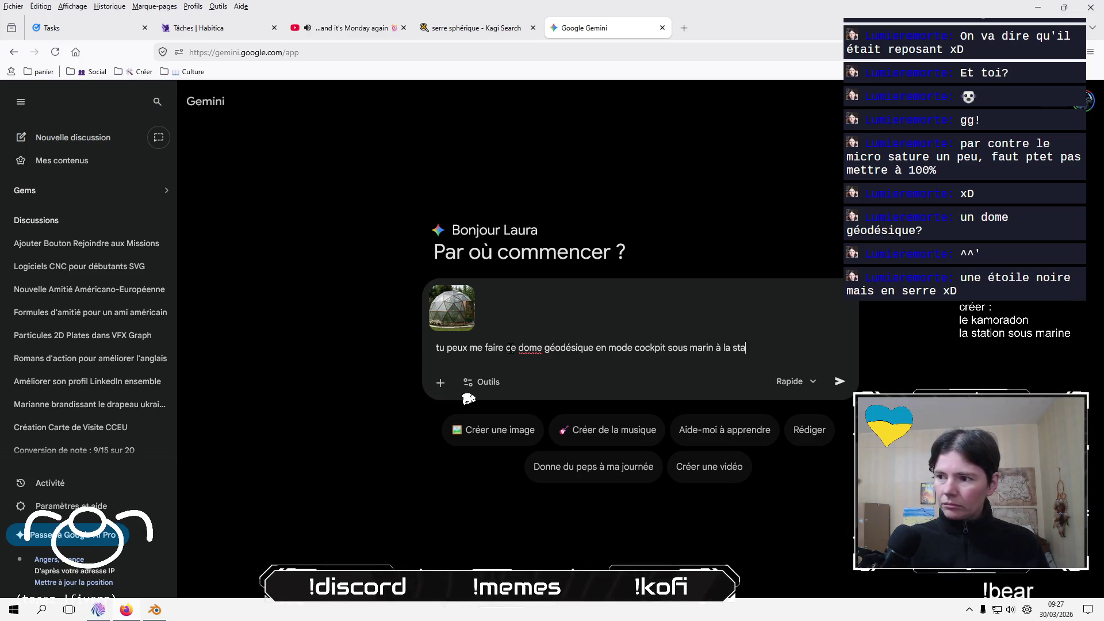
text(r wars )
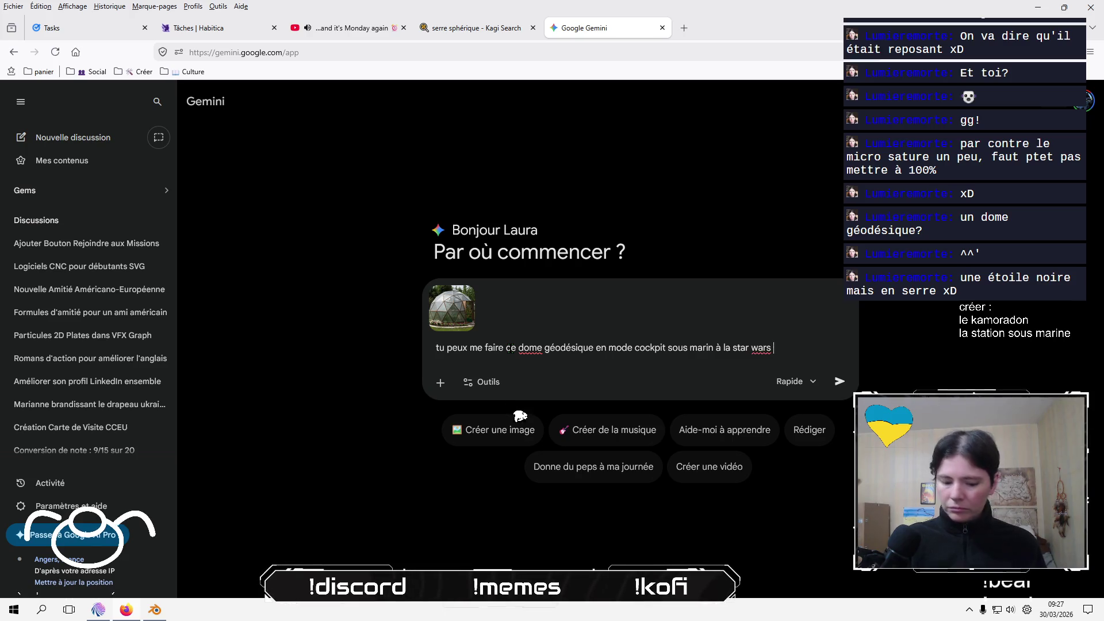
text(!)
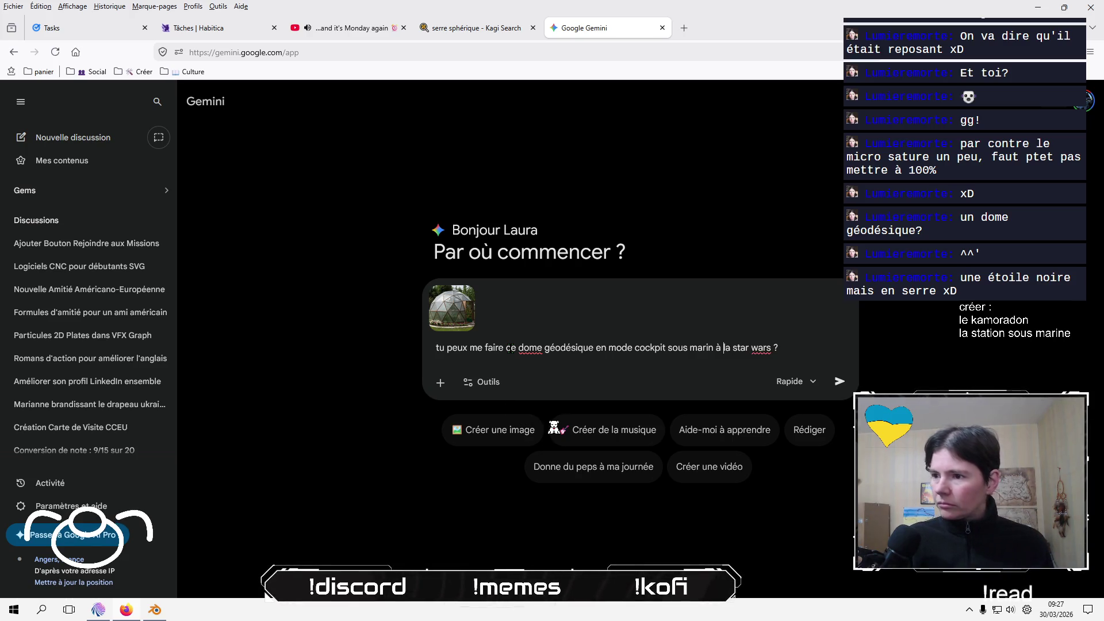
key(ctrl+Left)
key(ctrl+Left)
key(ctrl+Left)
text(petit)
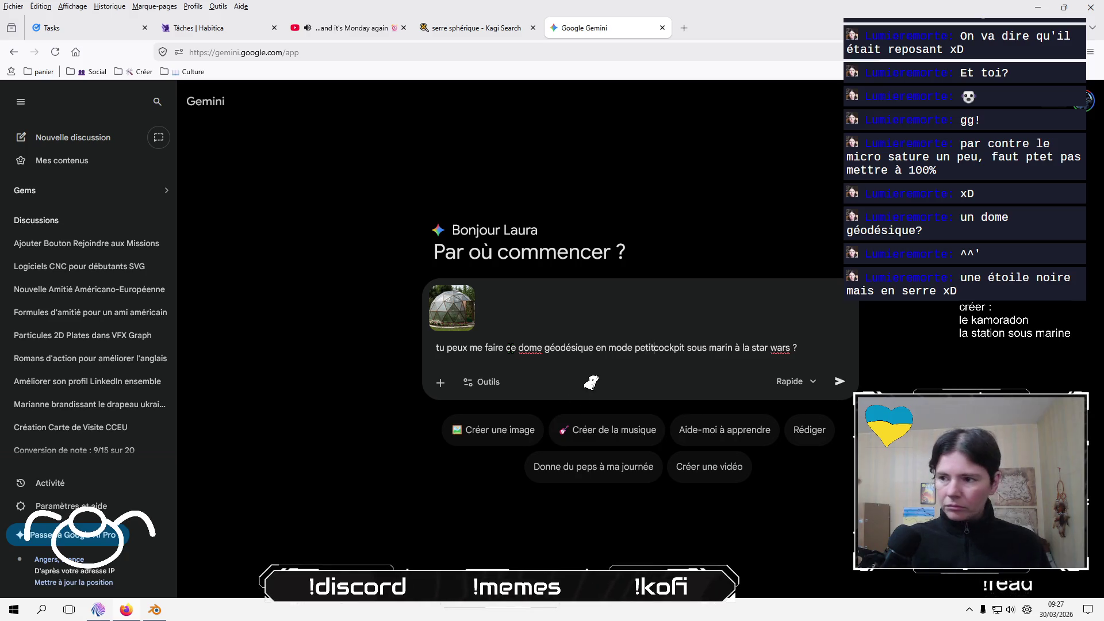
key(shift+Right)
key(shift+Right)
key(shift+Right)
key(shift+Right)
key(shift+Right)
key(shift+Right)
key(BackSpace)
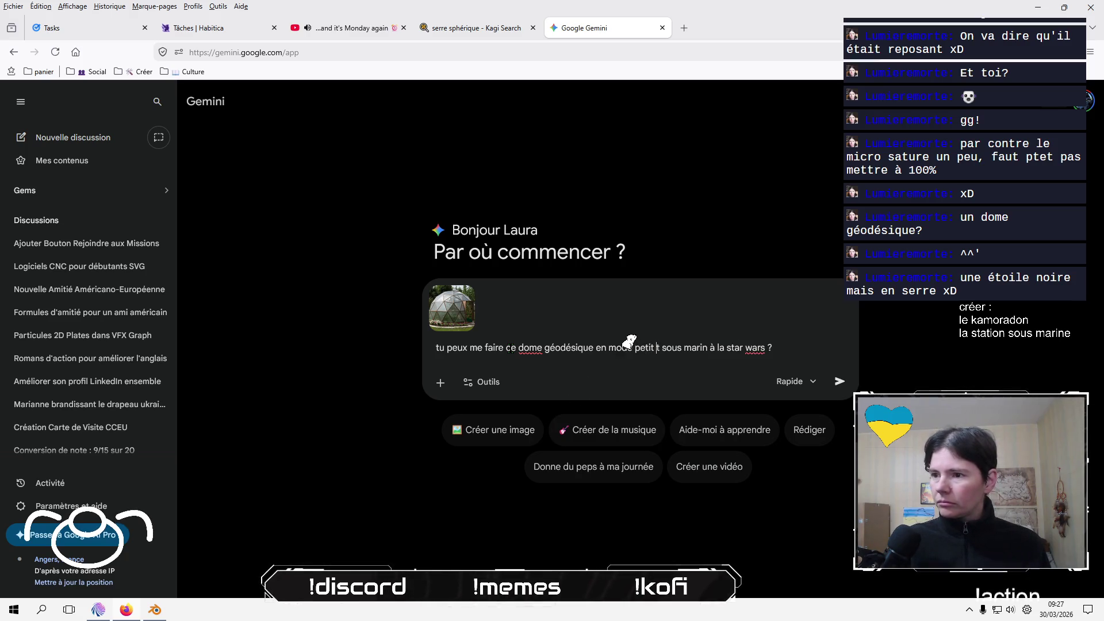
key(BackSpace)
key(BackSpace)
text(e station)
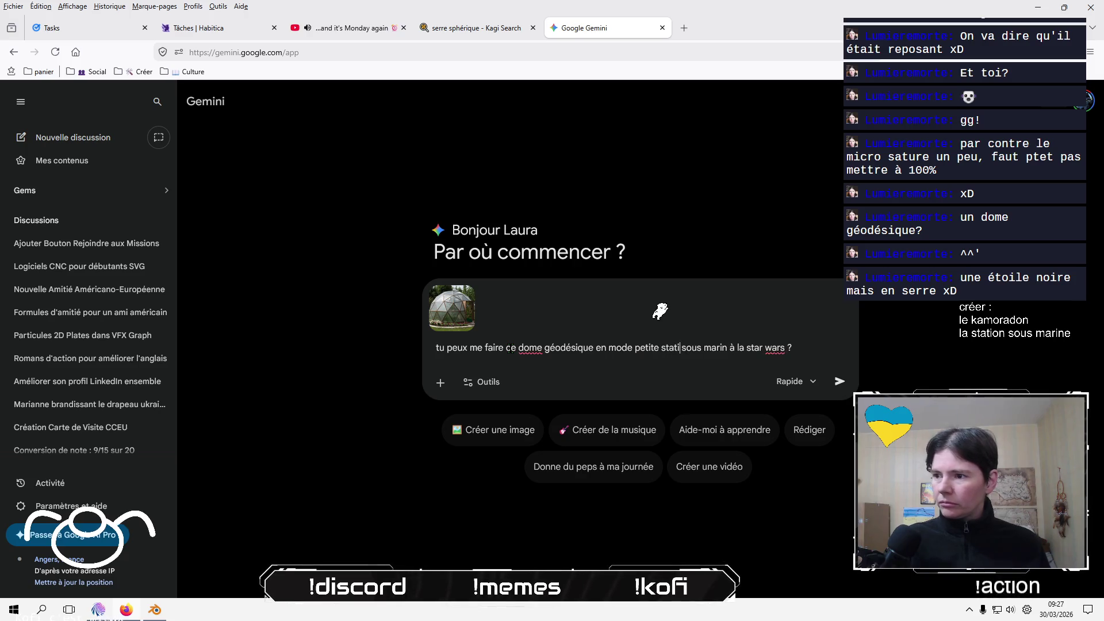
key(ctrl+Right)
text(e)
key(End)
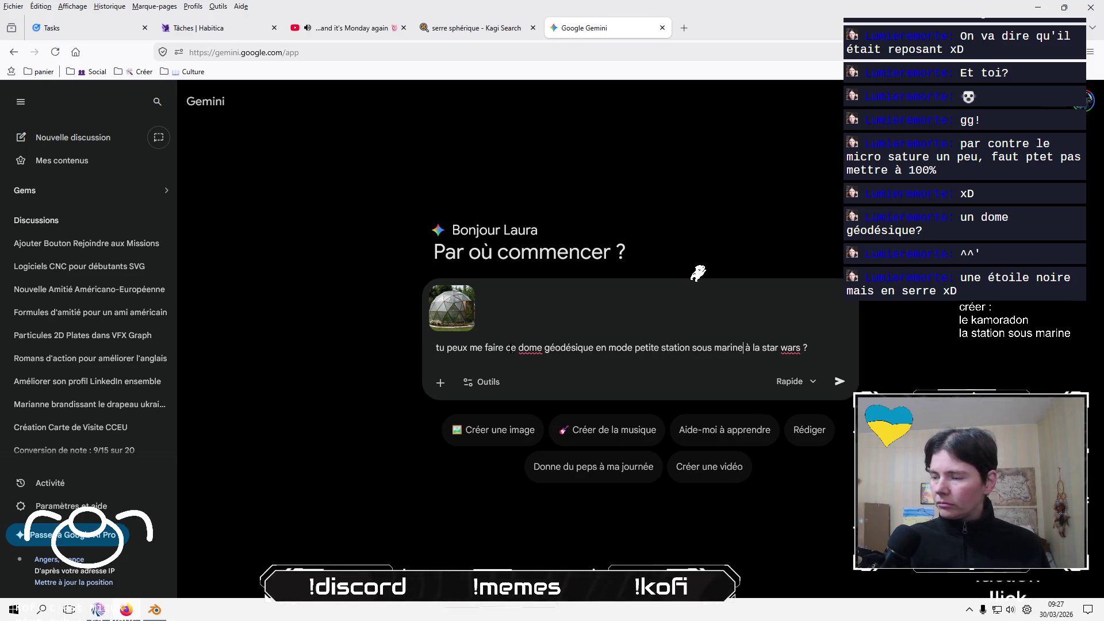
Send the dome request to Gemini and wait for its reply.
key(Return)
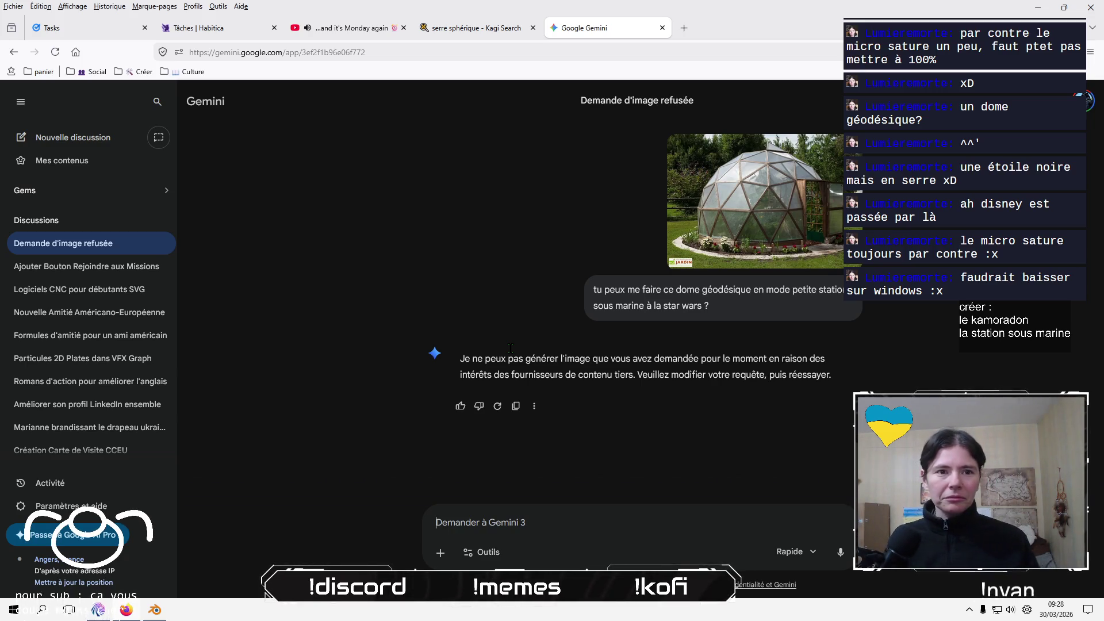
Lower the OBS audio source from -18.7 dB to -23.4 dB, then return to Firefox.
key(alt+Tab)
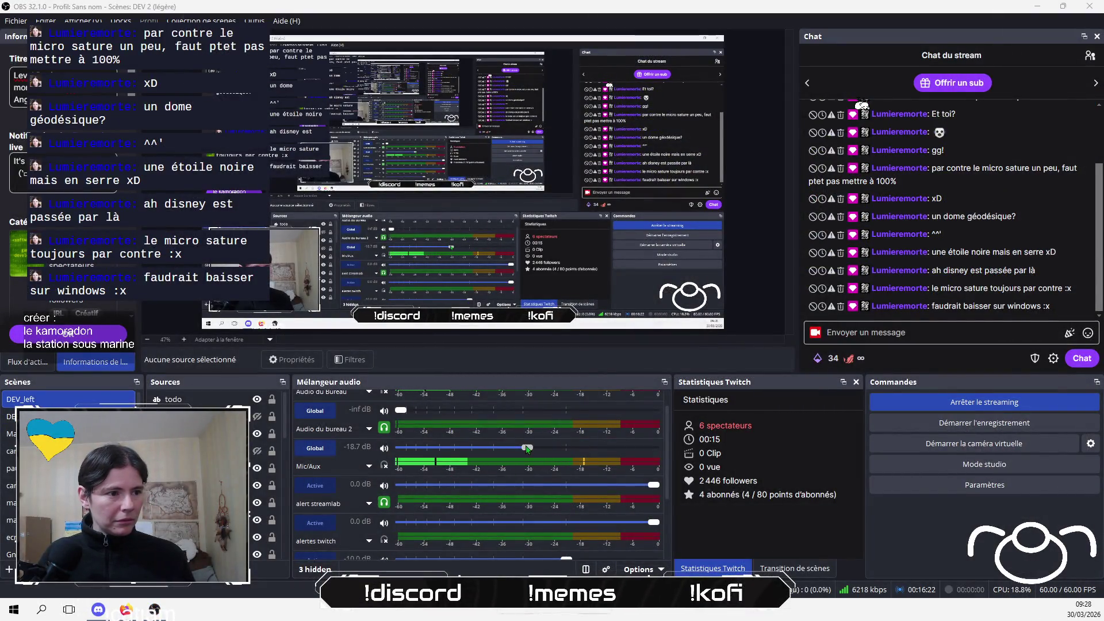
drag(527, 448, 511, 448)
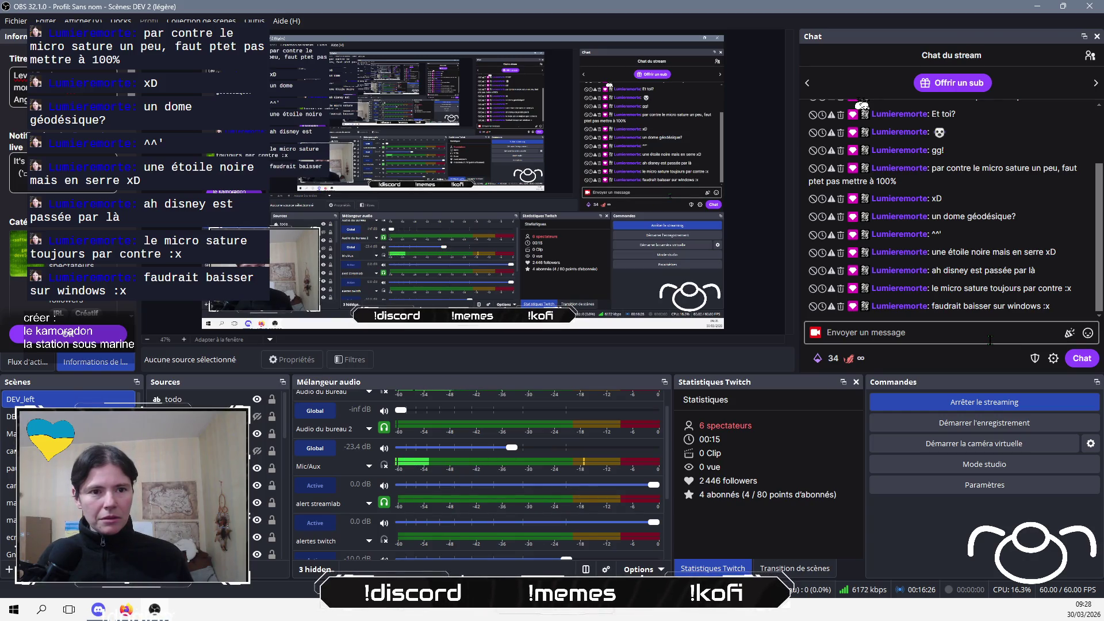
key(alt+Tab)
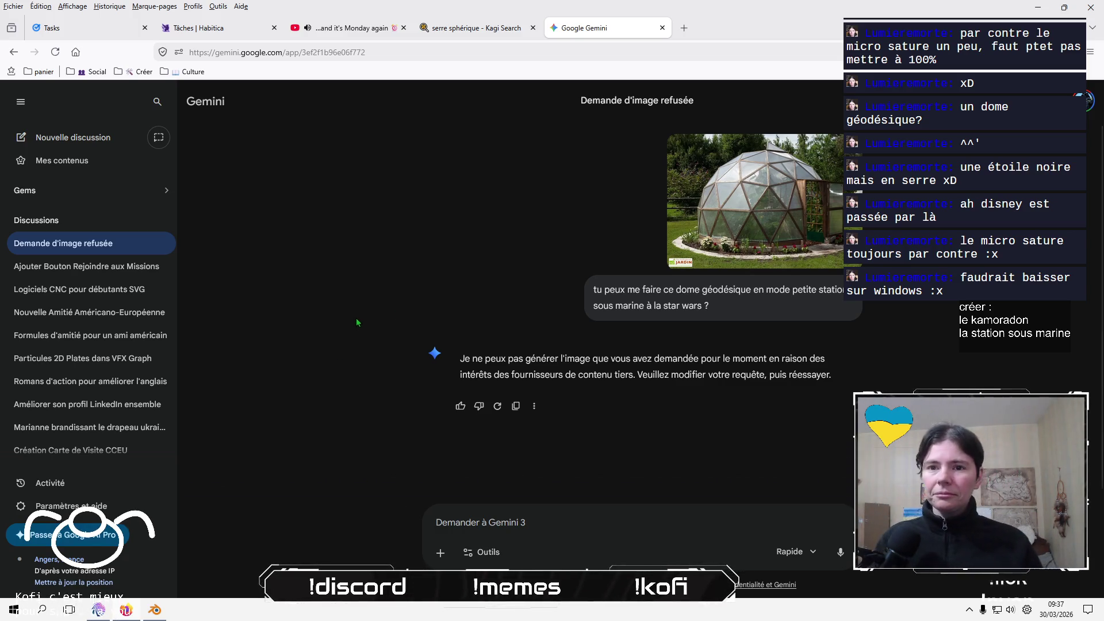
Close the Gemini conversation tab and open a fresh blank tab.
scroll(338, 386, down, 1)
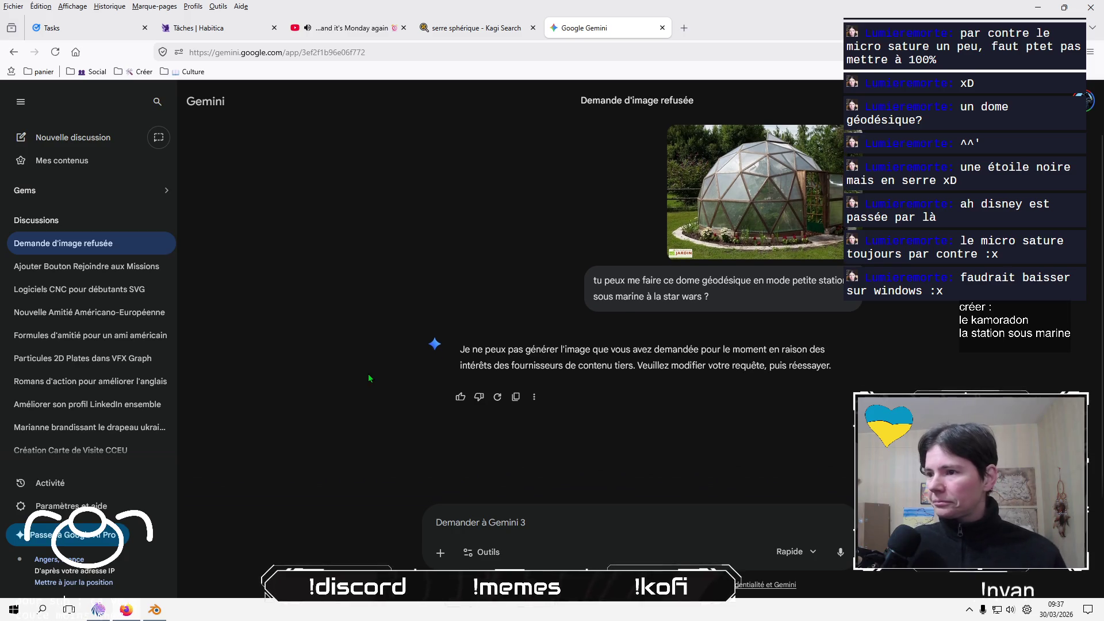
scroll(368, 374, up, 1)
scroll(368, 373, down, 1)
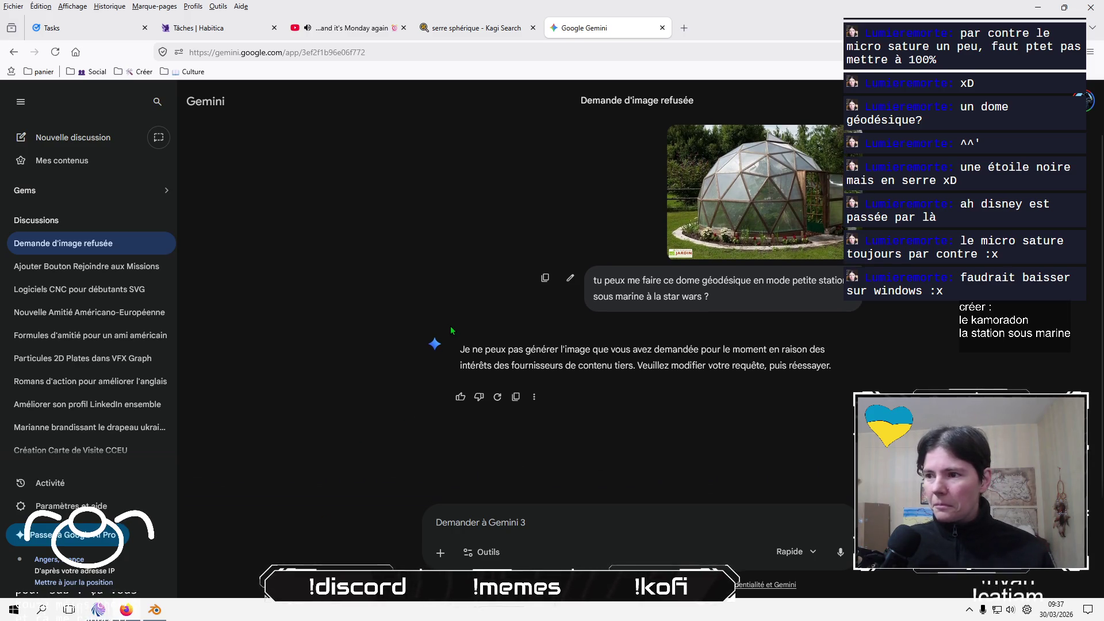
click(660, 33)
click(553, 32)
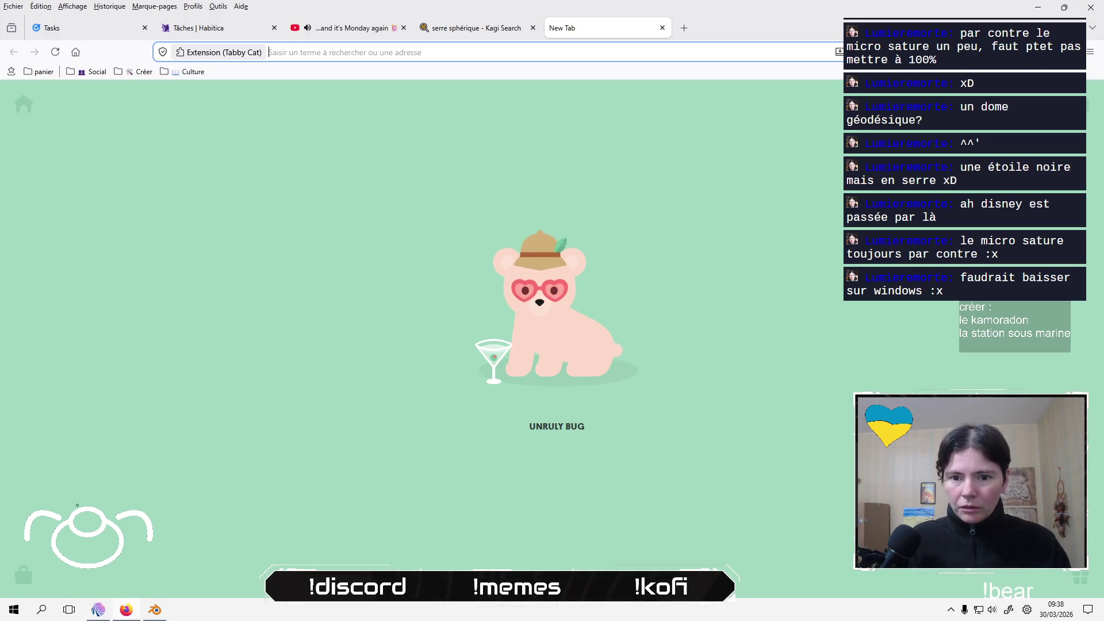
Launch Excalidraw from the Start menu's Graphisme app group.
key(super)
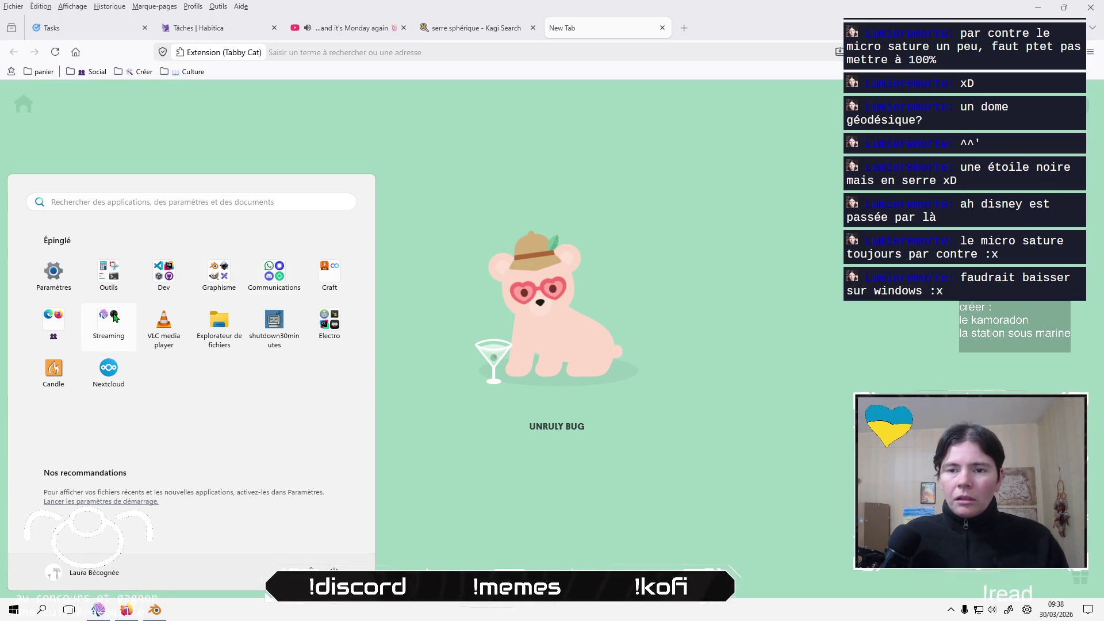
click(221, 279)
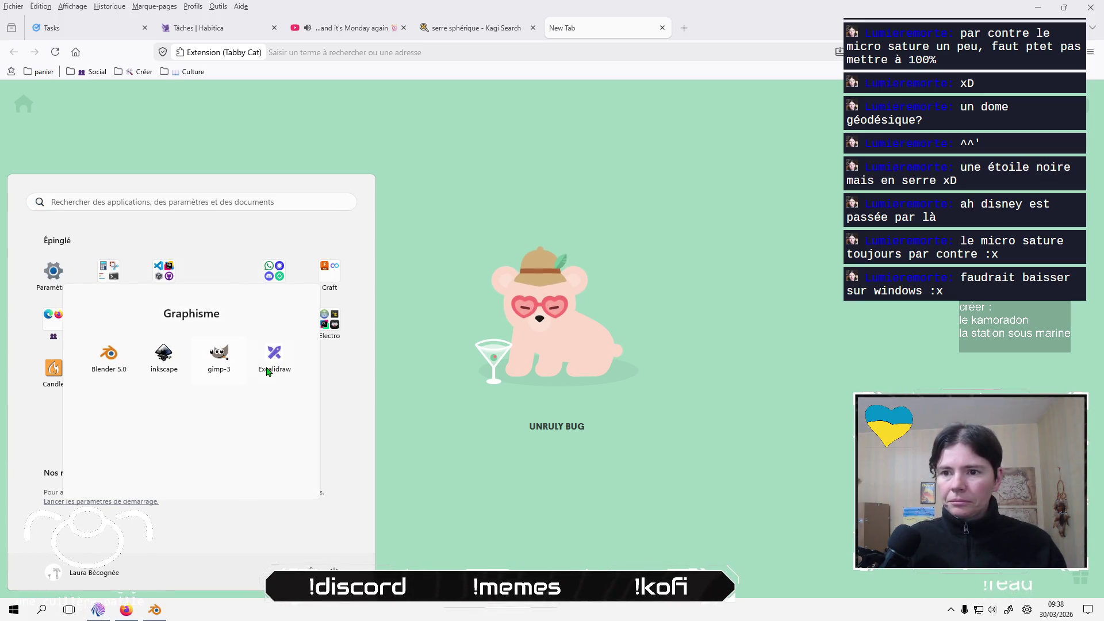
click(272, 373)
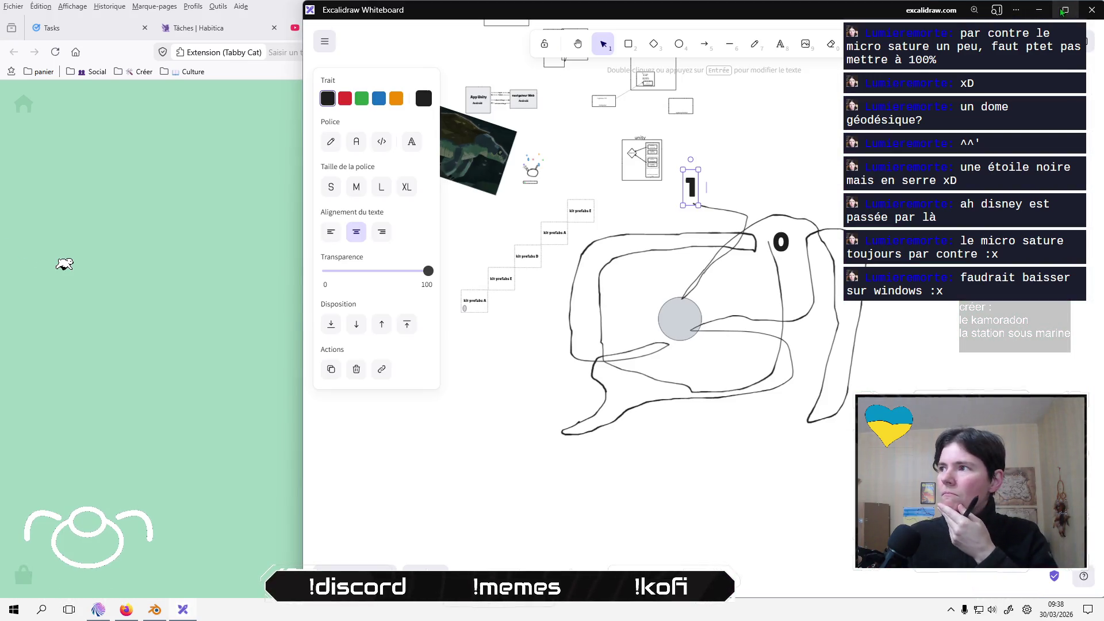
Maximize Excalidraw, look over the existing dome sketches, then switch back to Firefox.
click(1065, 9)
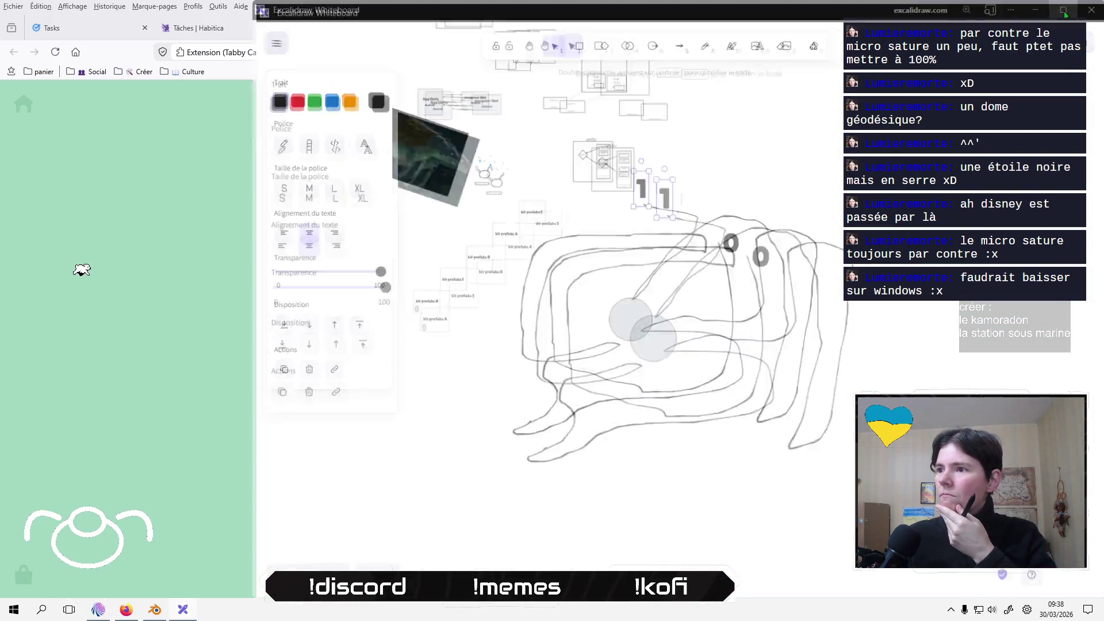
click(601, 521)
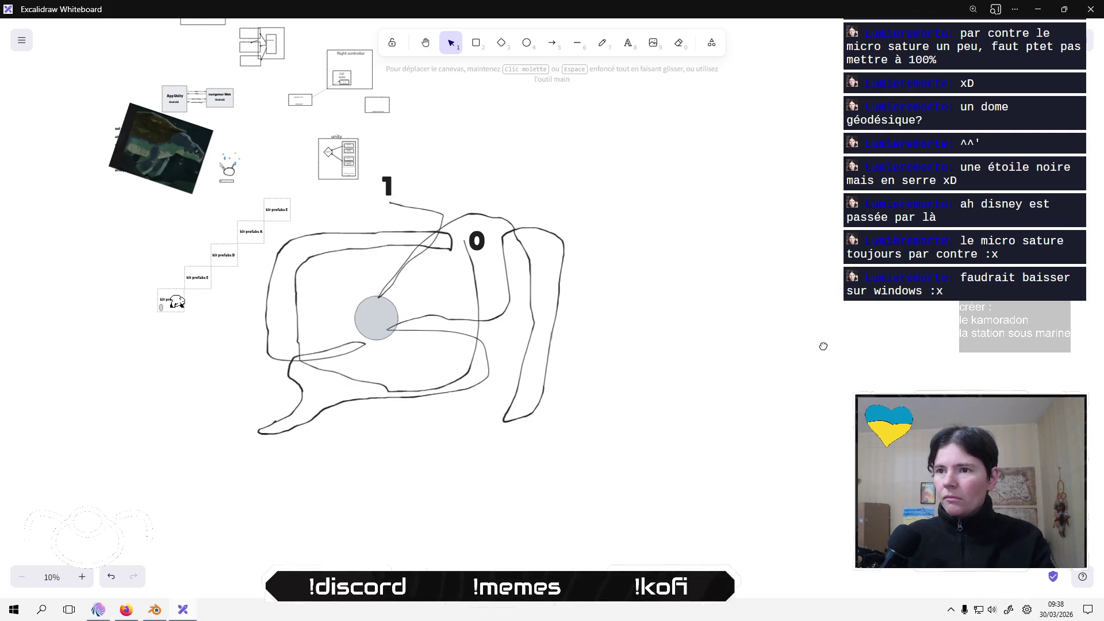
mouse_move(822, 345)
mouse_down()
mouse_move(475, 421)
mouse_move(674, 355)
mouse_up()
scroll(387, 192, up, 3)
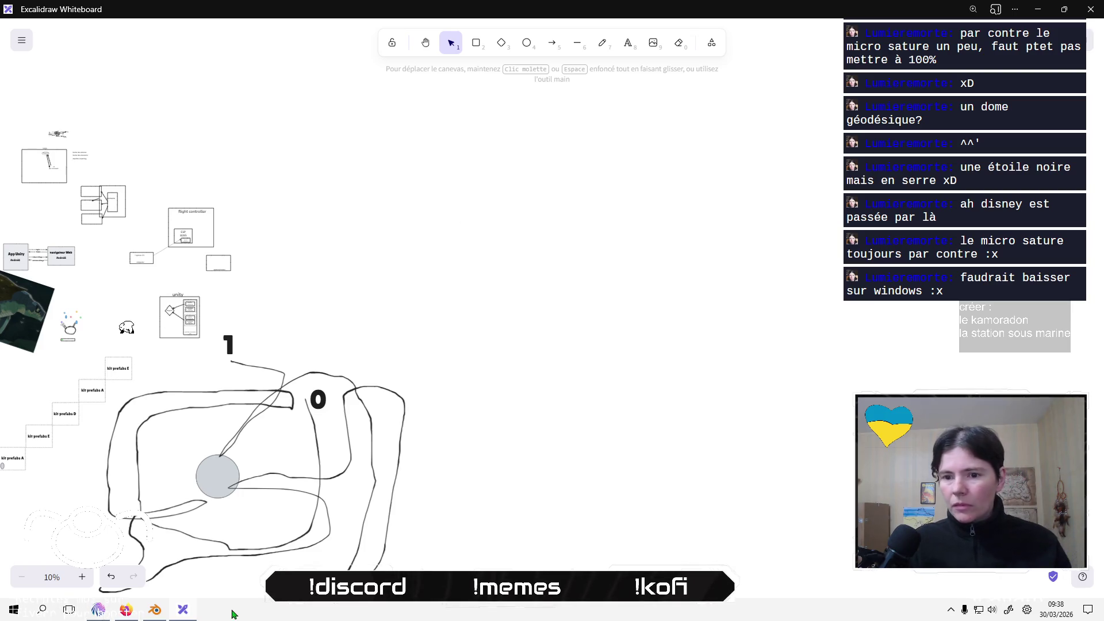
click(125, 609)
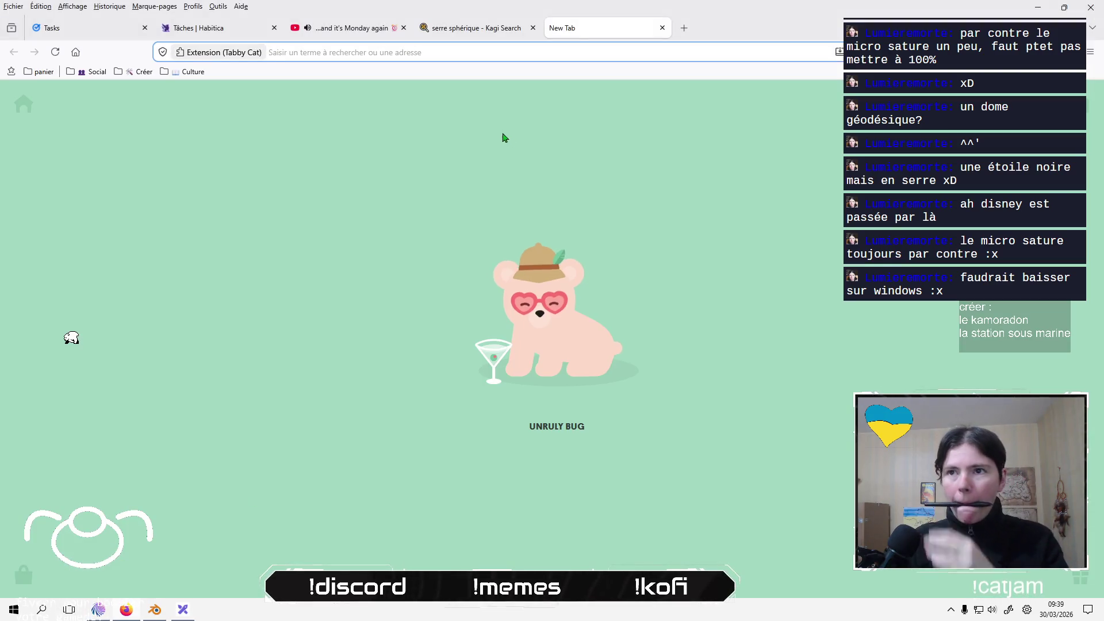
Save the Kagi dome greenhouse photo to the Bureau folder and return to Excalidraw.
click(463, 28)
right_click(416, 292)
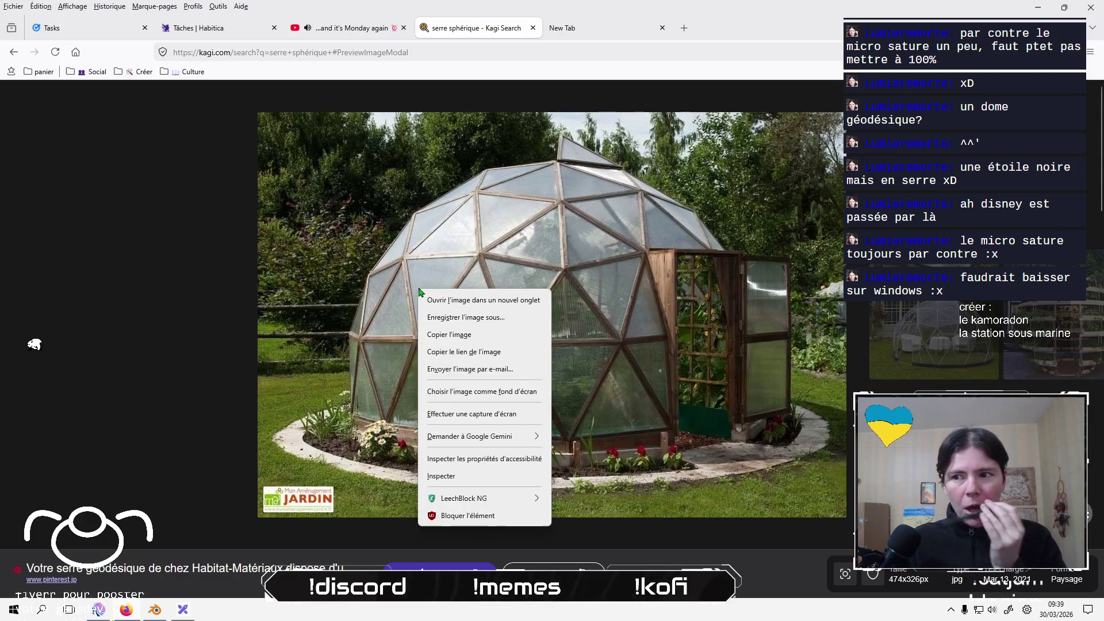
click(475, 327)
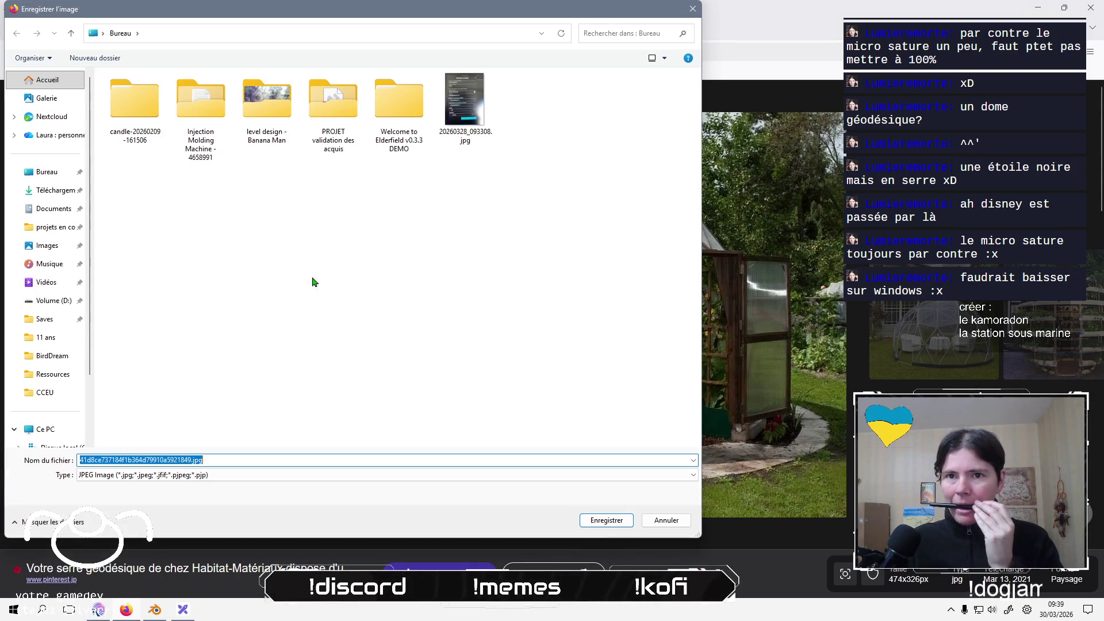
click(604, 521)
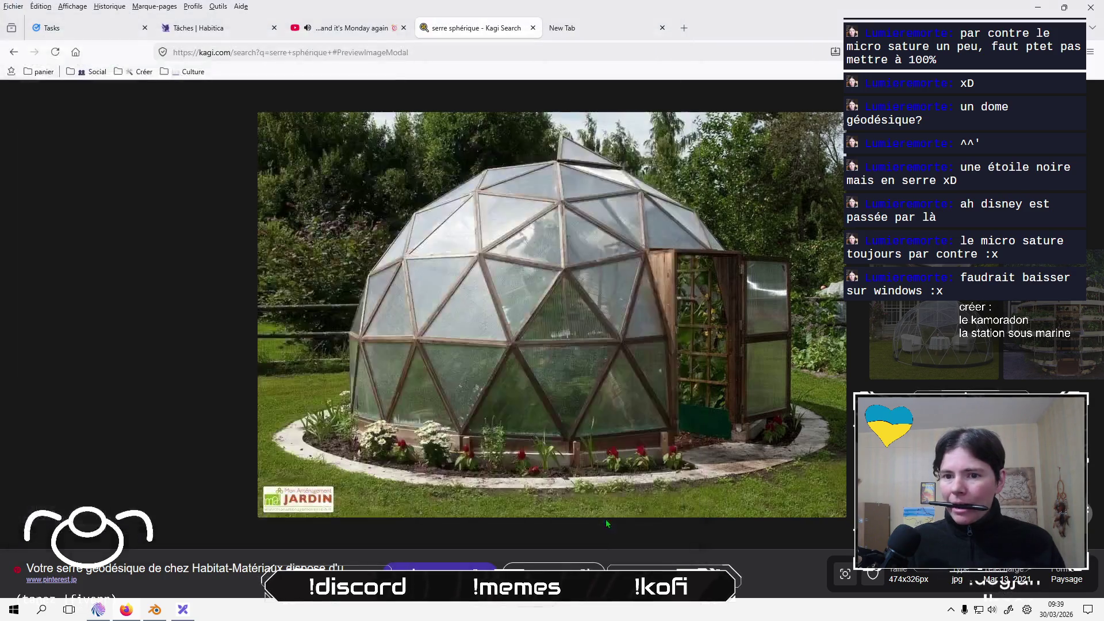
key(alt+Tab)
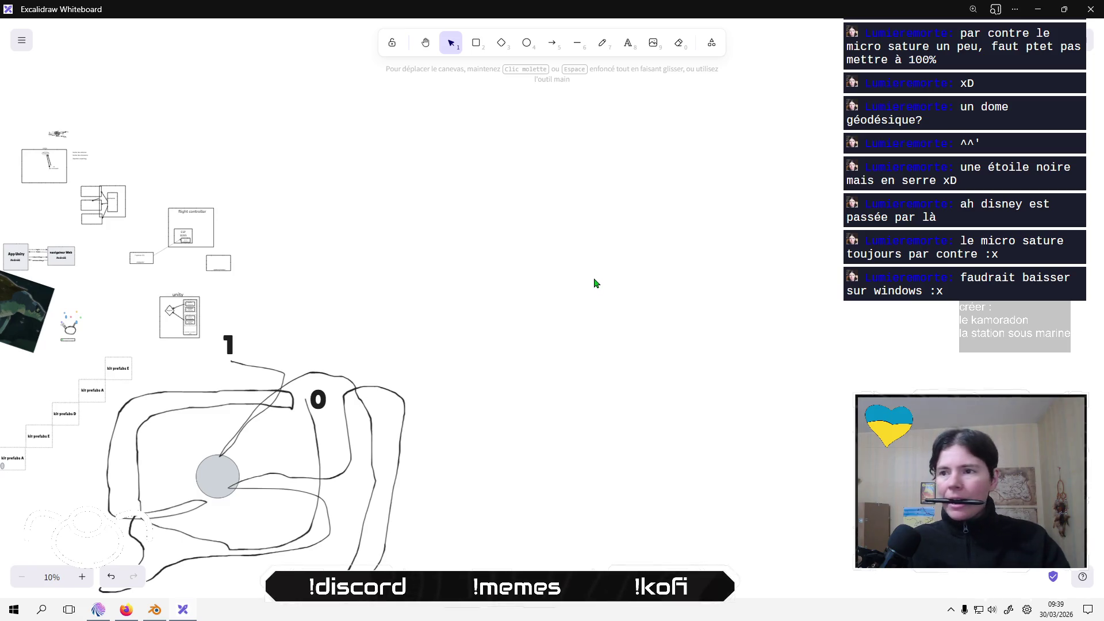
Insert the saved dome photo from Bureau onto the canvas, zoomed in and centred.
click(653, 43)
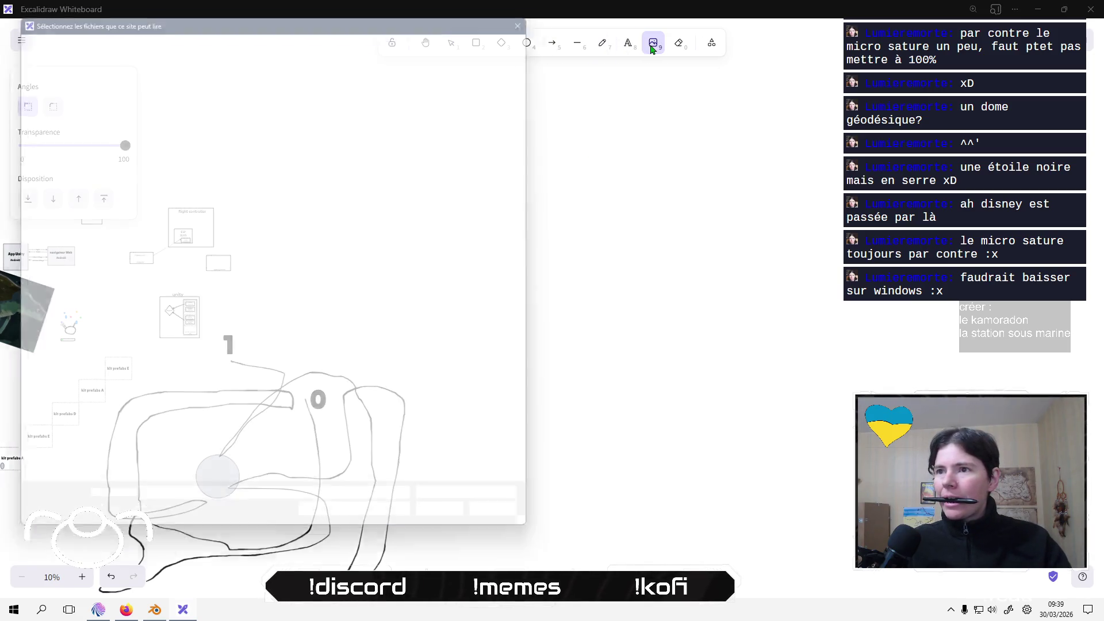
click(46, 171)
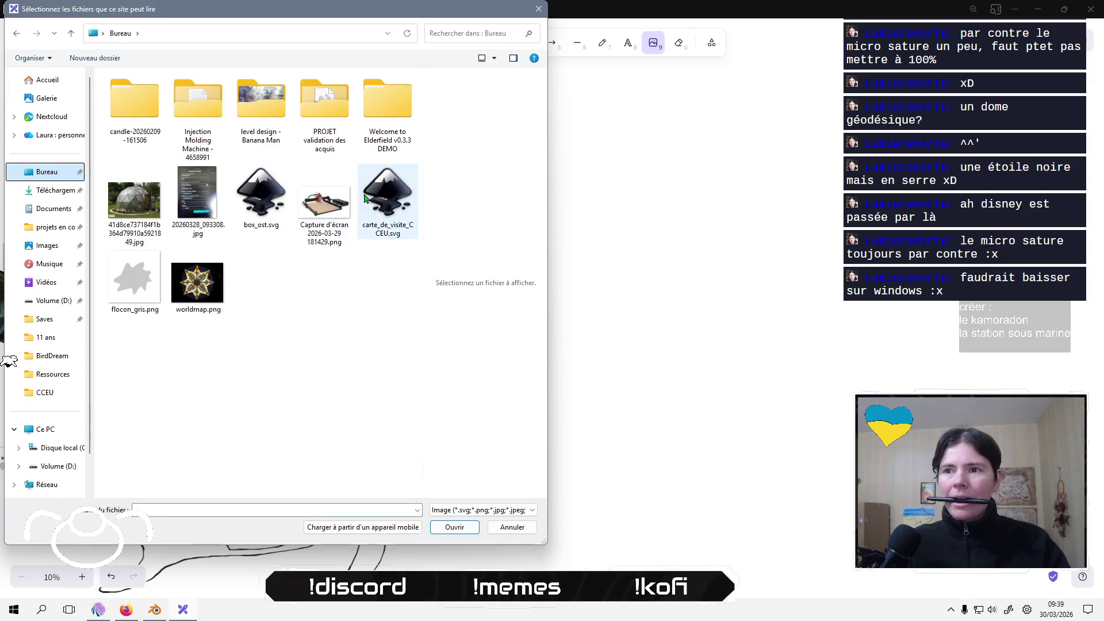
click(133, 201)
click(454, 527)
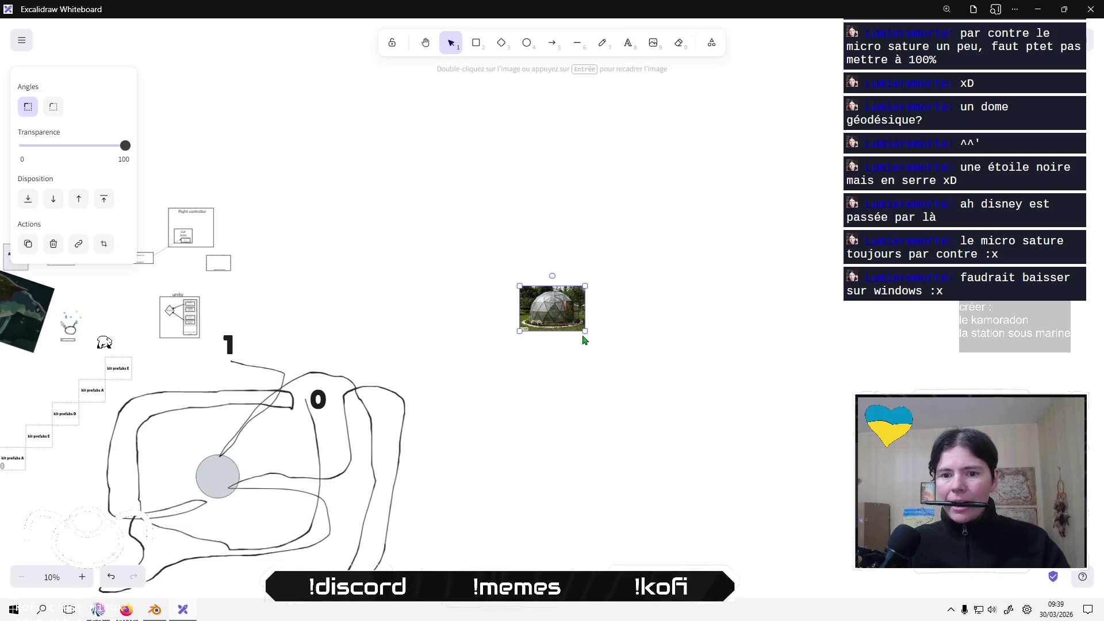
scroll(582, 335, up, 3)
scroll(533, 221, up, 5)
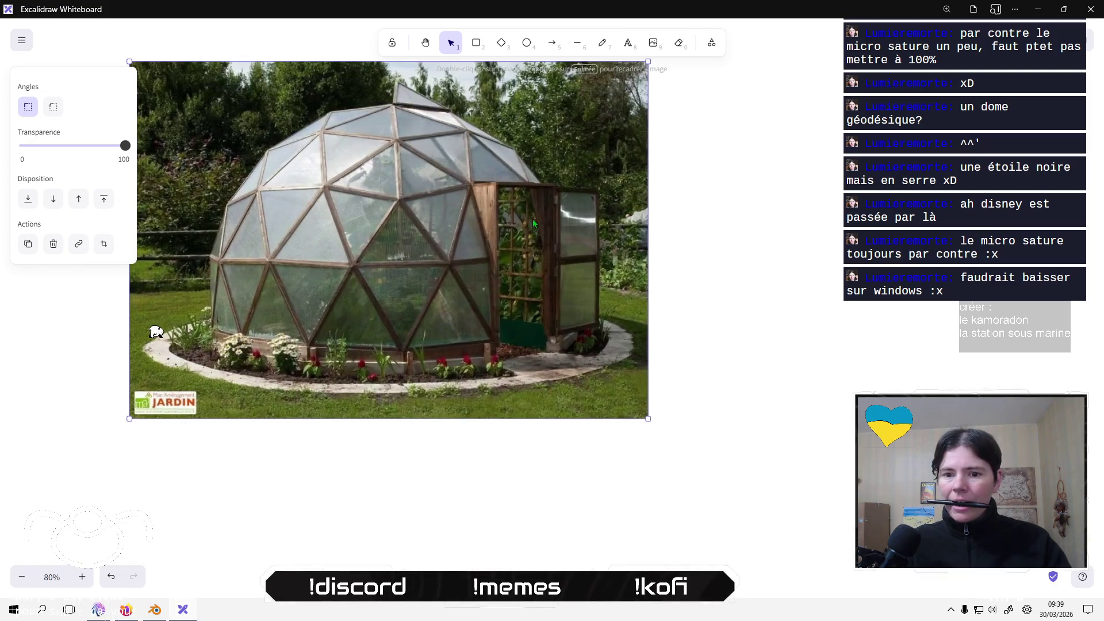
scroll(532, 219, up, 1)
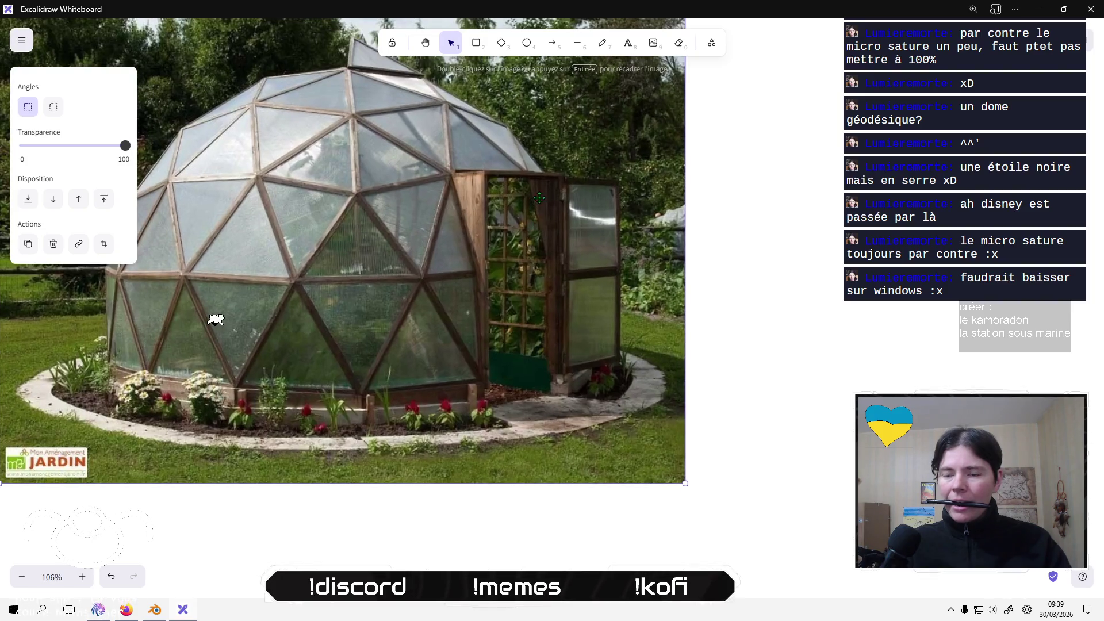
drag(533, 219, 687, 297)
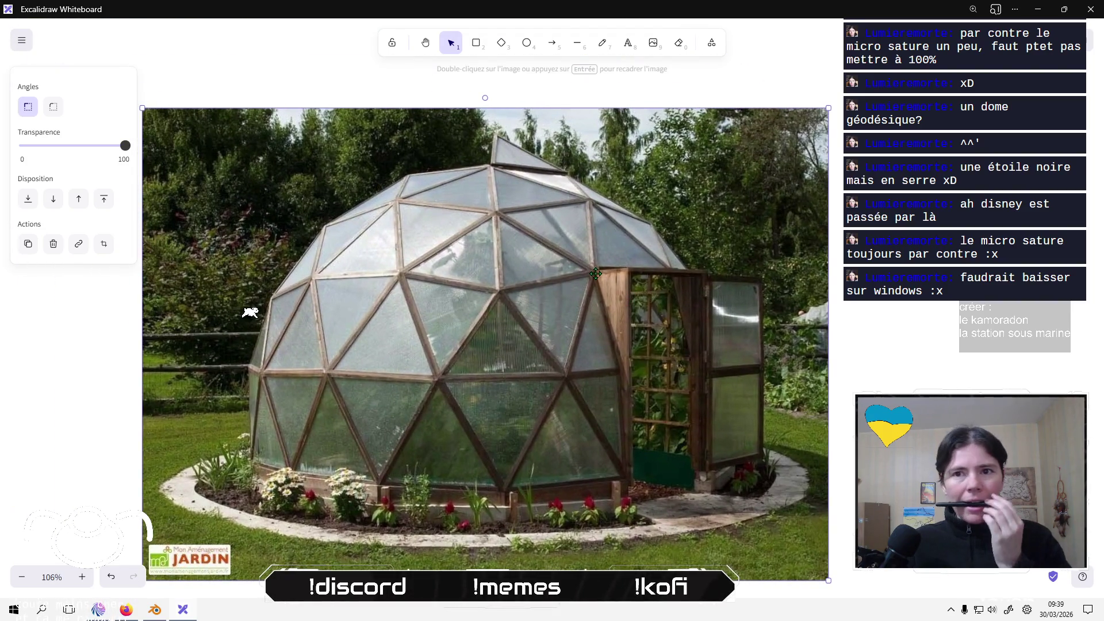
Lower the dome photo's Transparence to a faint tracing backdrop.
click(62, 150)
drag(62, 151, 54, 151)
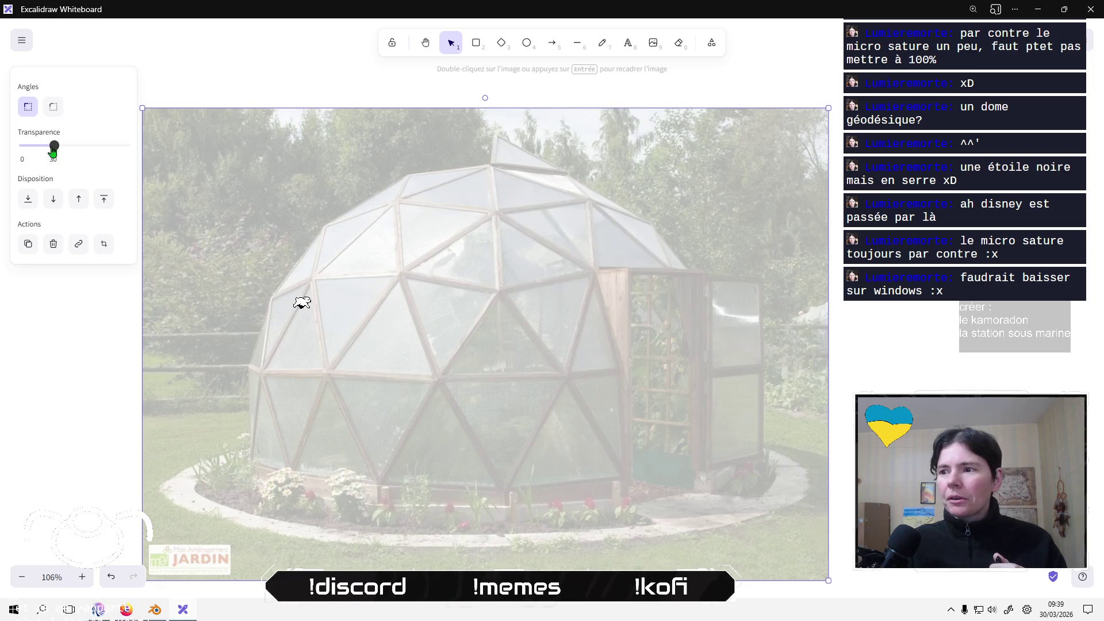
click(1006, 339)
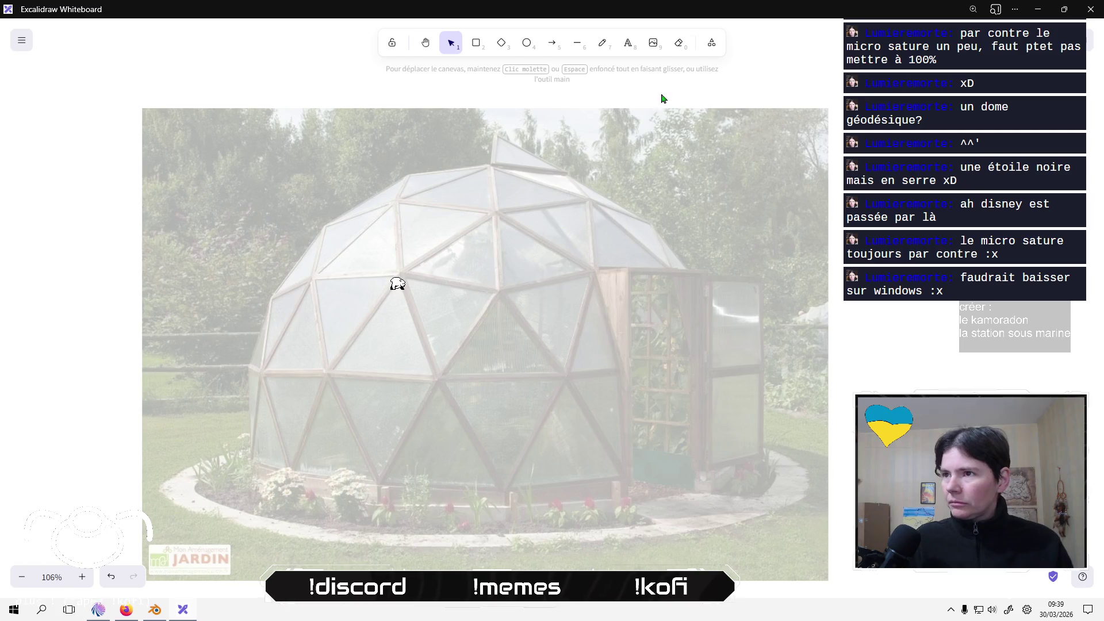
Switch to the freehand pencil with the thinnest stroke width and full opacity.
click(603, 42)
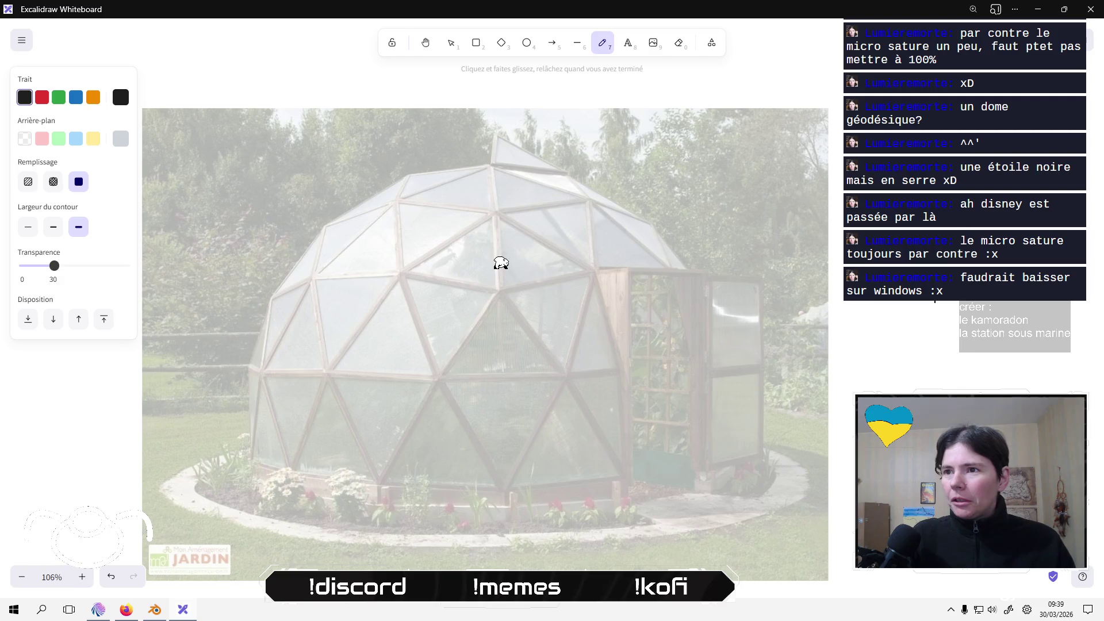
mouse_move(489, 156)
mouse_down()
mouse_move(460, 162)
mouse_move(474, 159)
mouse_up()
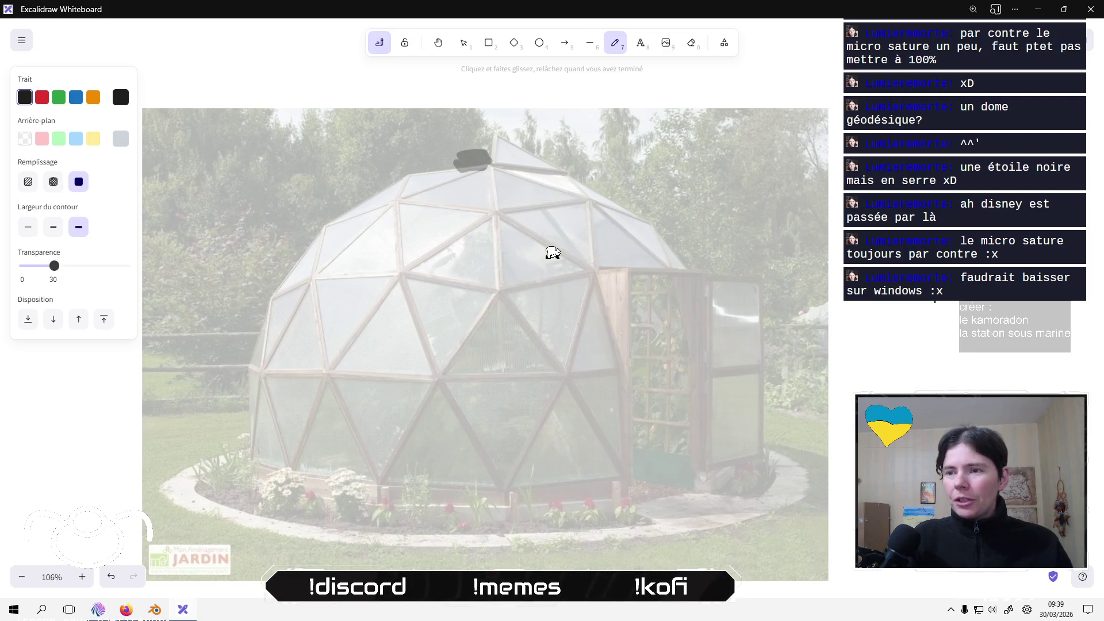
key(ctrl+z)
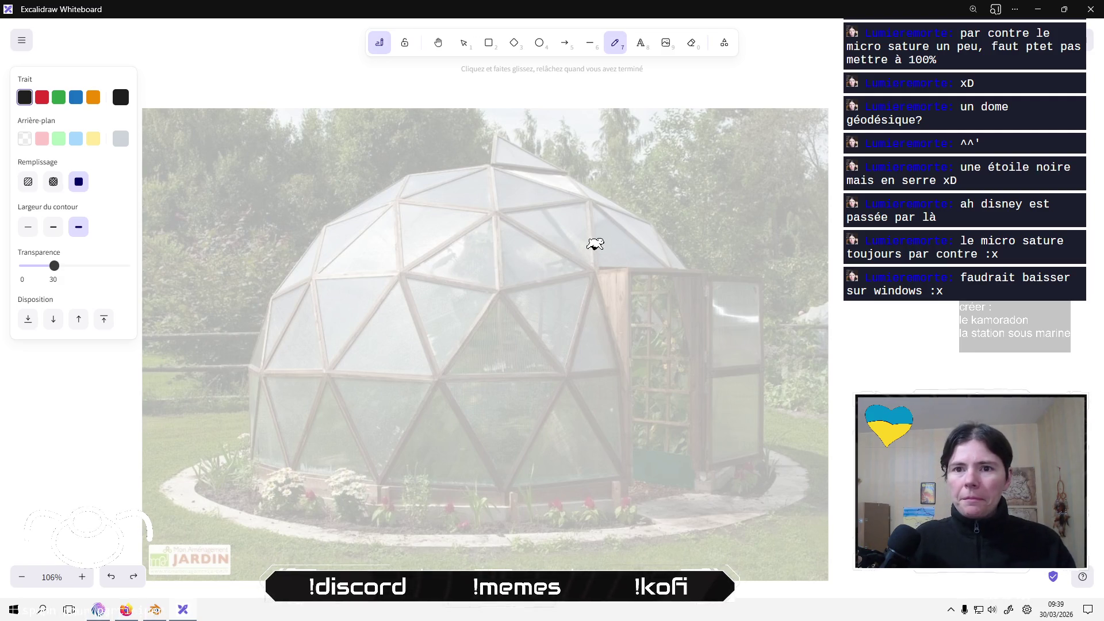
click(28, 227)
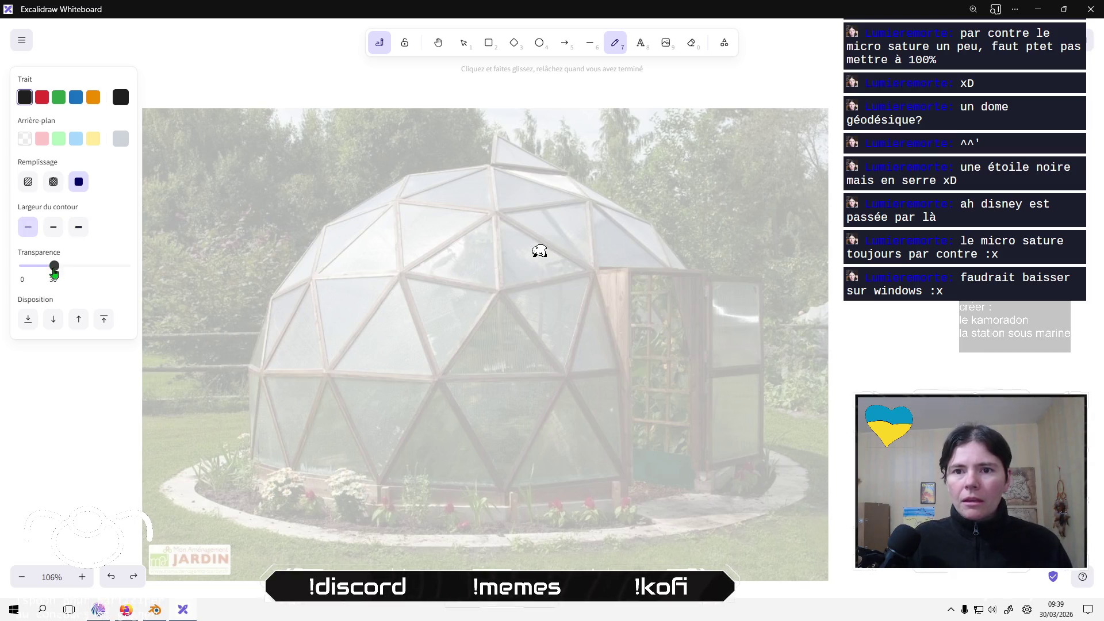
drag(54, 269, 157, 281)
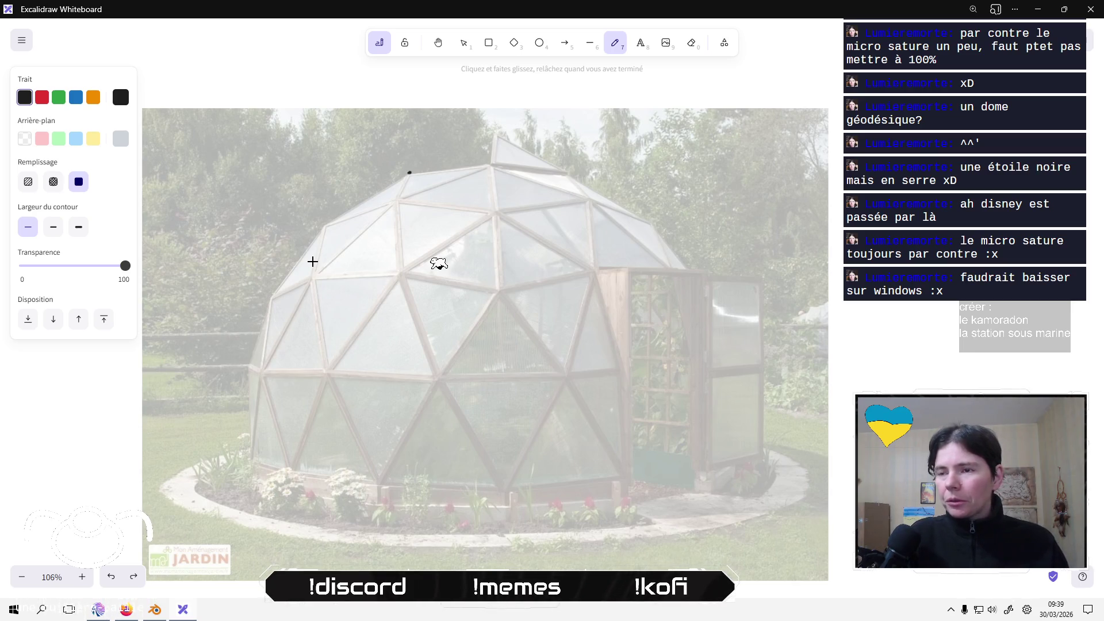
Trace the dome's upper-left edge and top edge over the photo.
mouse_move(409, 172)
mouse_down()
mouse_move(315, 224)
mouse_move(274, 292)
mouse_move(247, 363)
mouse_move(250, 467)
mouse_up()
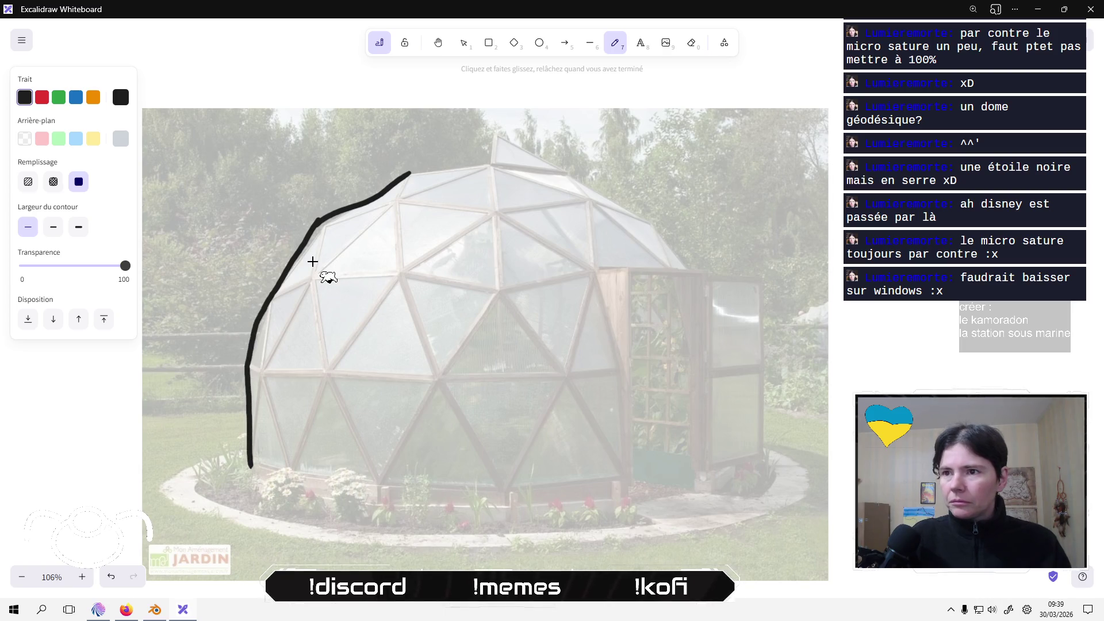
mouse_move(409, 172)
mouse_down()
mouse_move(440, 159)
mouse_move(487, 162)
mouse_up()
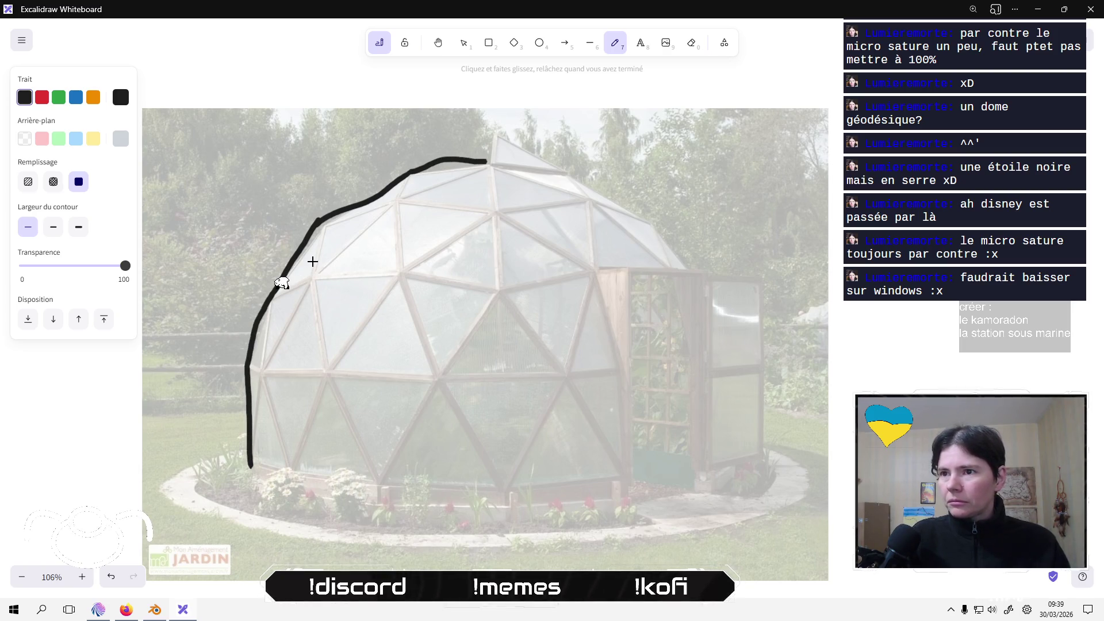
mouse_move(412, 172)
mouse_down()
mouse_move(510, 156)
mouse_move(650, 215)
mouse_move(702, 281)
mouse_move(728, 352)
mouse_move(722, 460)
mouse_up()
right_click(727, 357)
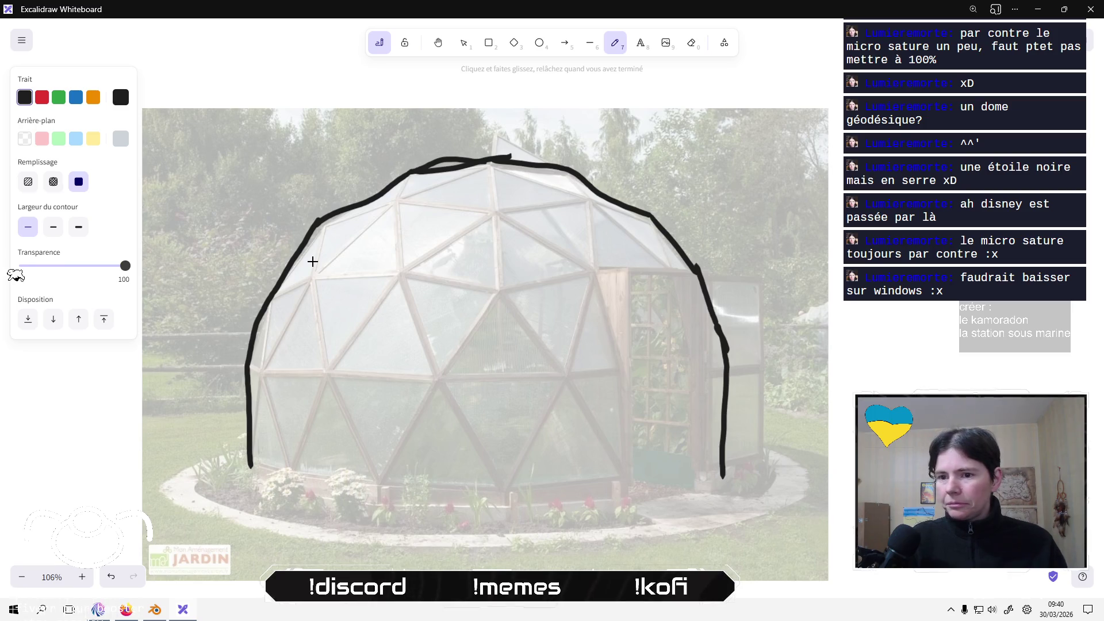
Trace the lower left curve and base line, then start the door arch on the right.
drag(249, 467, 293, 497)
mouse_move(366, 511)
mouse_down()
mouse_move(550, 515)
mouse_move(652, 503)
mouse_move(715, 476)
mouse_up()
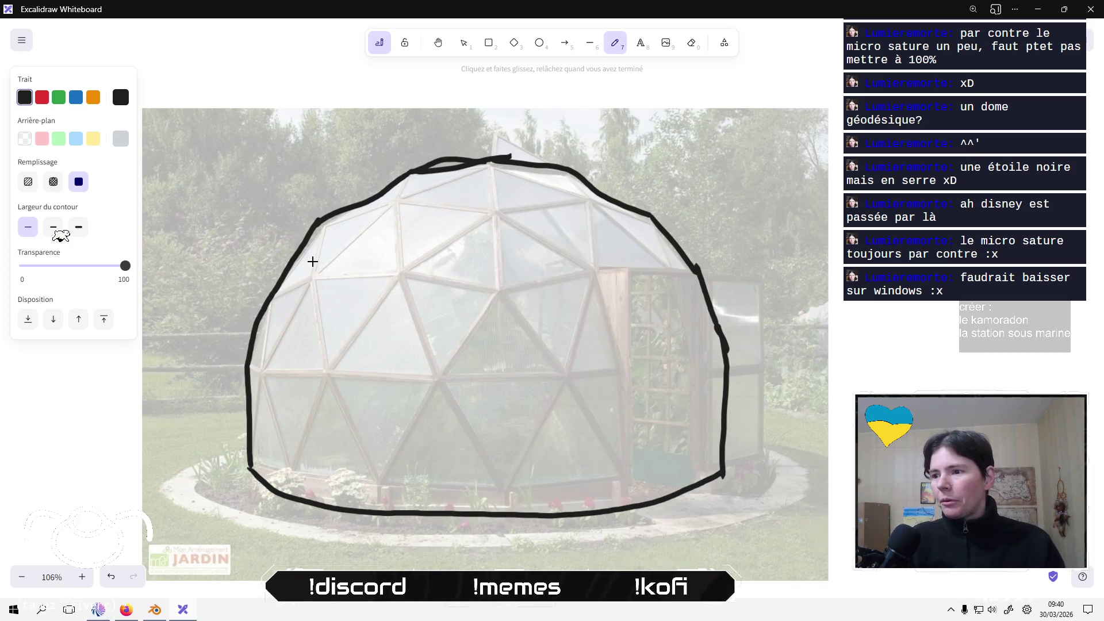
click(674, 476)
mouse_move(685, 487)
mouse_down()
mouse_move(693, 331)
mouse_move(623, 316)
mouse_move(609, 506)
mouse_up()
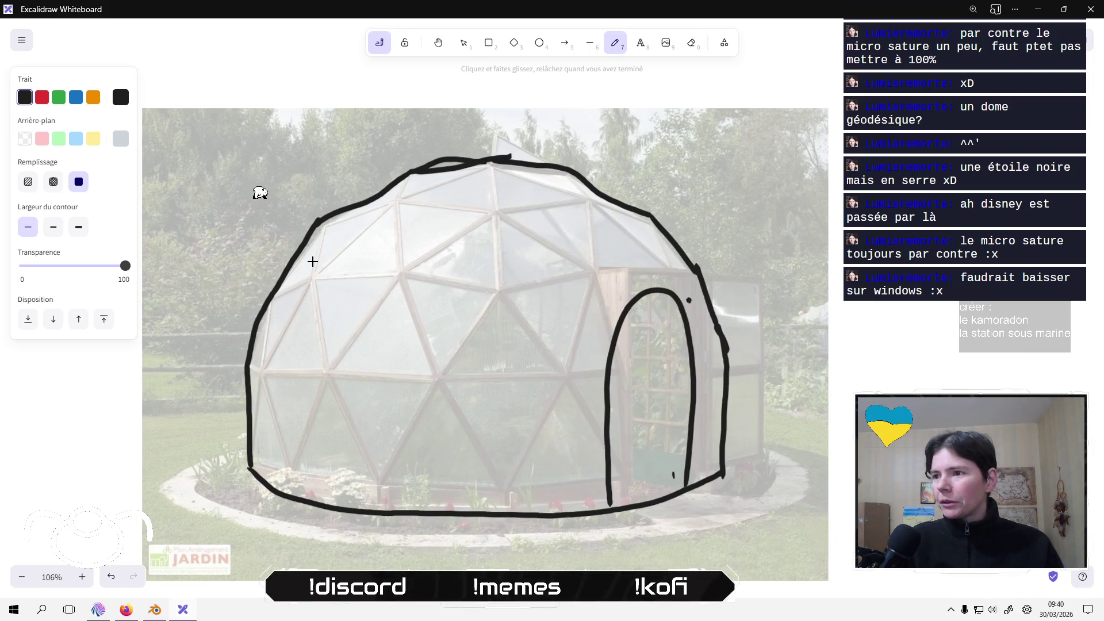
Draw the inner door arch down the right side and round off its top.
mouse_move(689, 300)
mouse_down()
mouse_move(639, 315)
mouse_move(618, 503)
mouse_up()
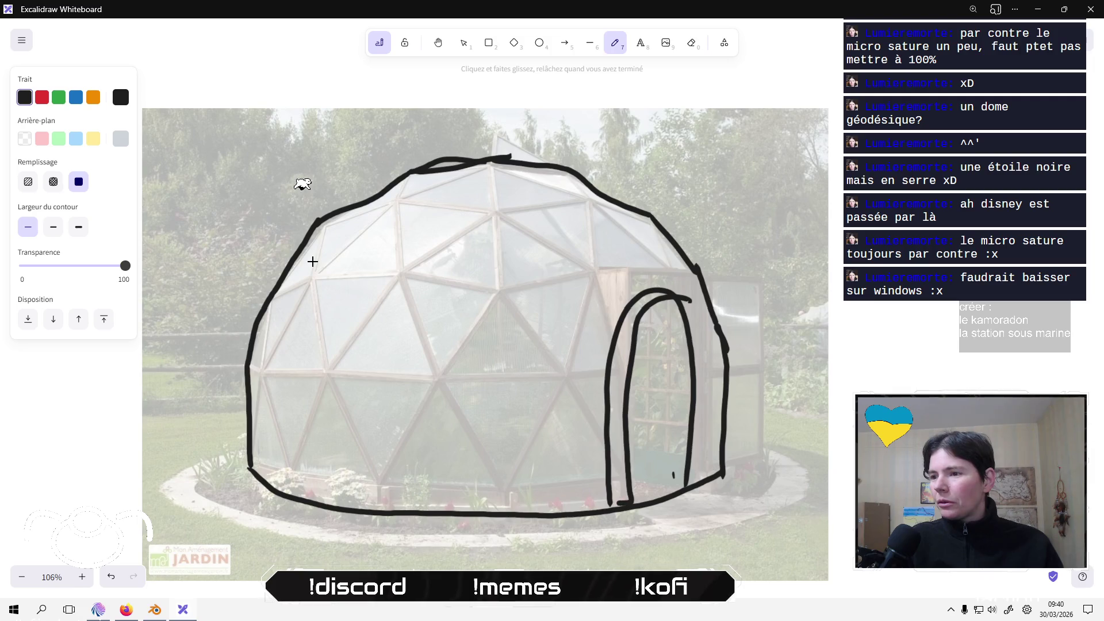
drag(689, 298, 702, 486)
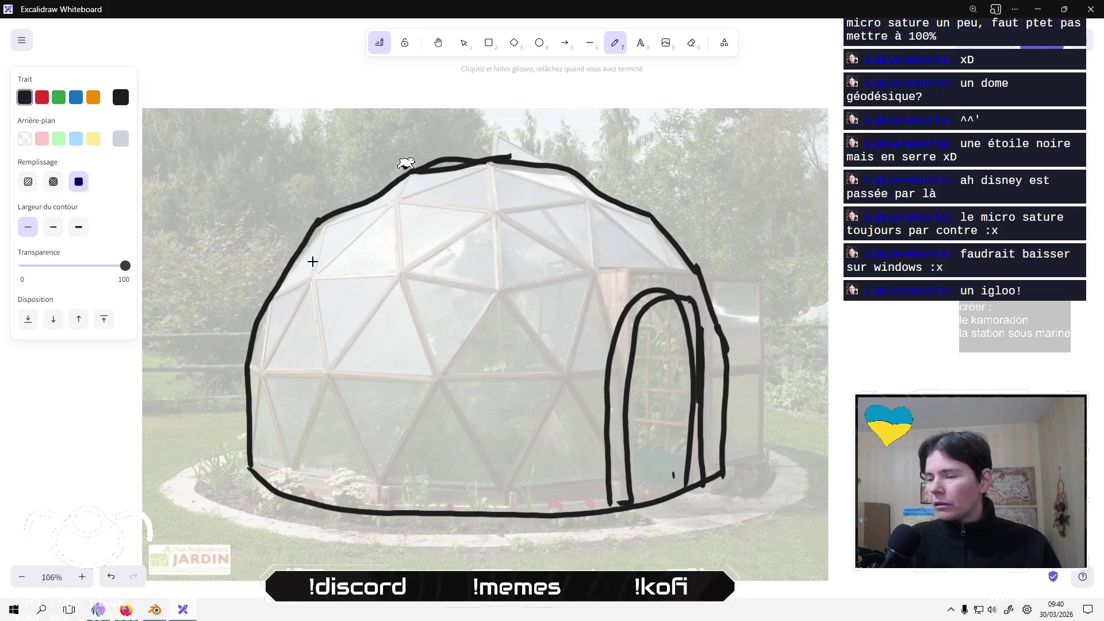
mouse_move(706, 327)
mouse_down()
mouse_move(687, 289)
mouse_move(662, 287)
mouse_up()
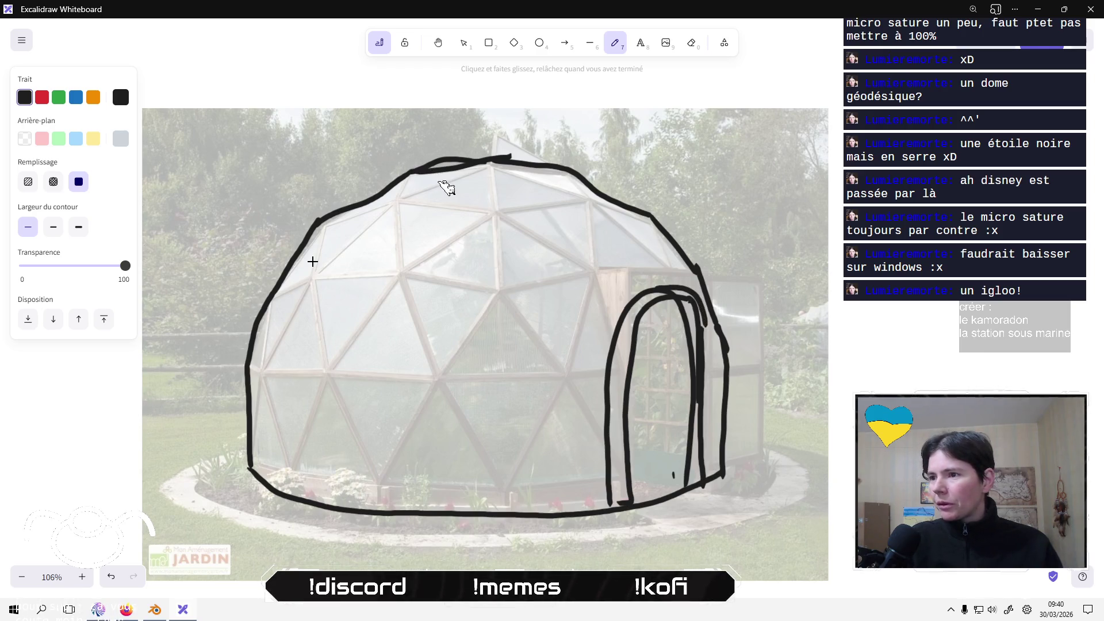
Add a round porthole in the door, remove a stray zigzag, and sketch a triangular left window.
mouse_move(661, 339)
mouse_down()
mouse_move(640, 380)
mouse_move(687, 353)
mouse_move(641, 380)
mouse_move(670, 345)
mouse_up()
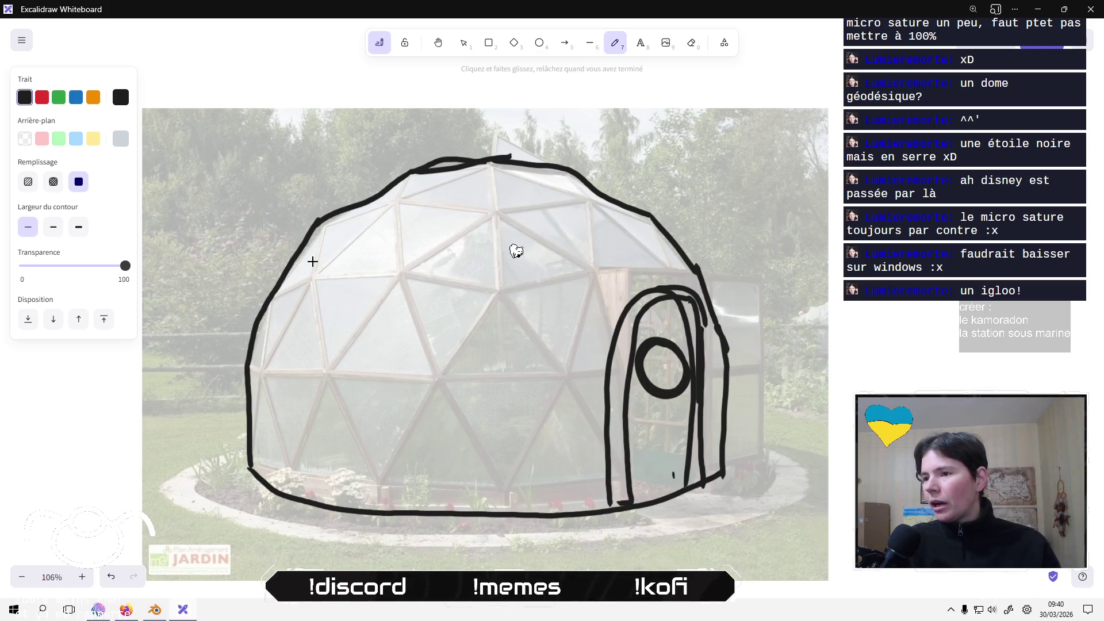
mouse_move(639, 328)
mouse_down()
mouse_move(661, 313)
mouse_move(679, 334)
mouse_up()
key(ctrl+z)
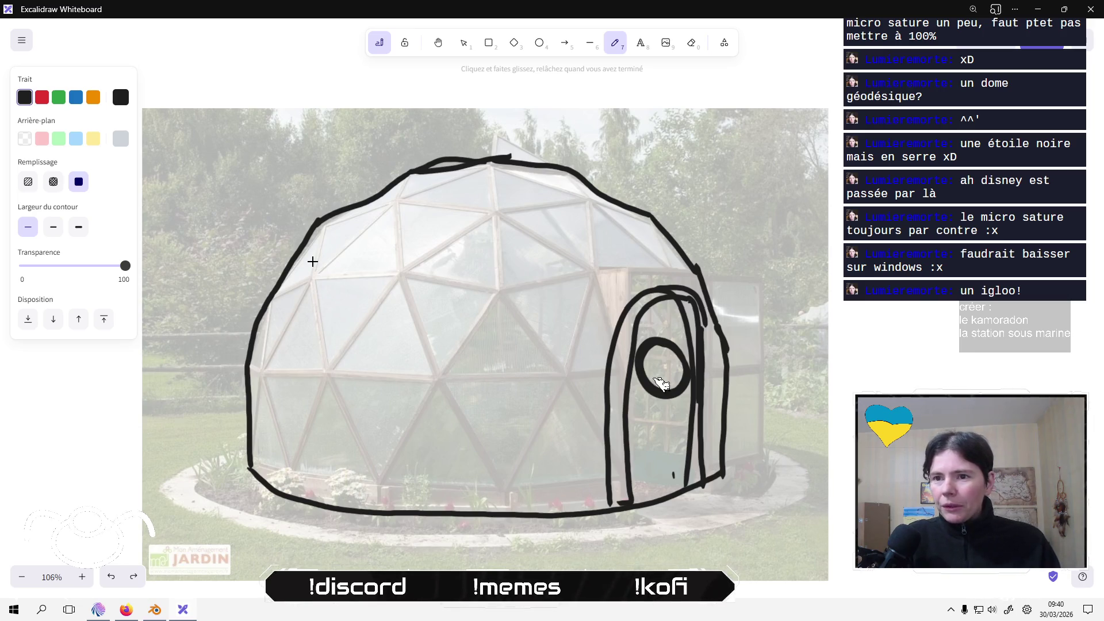
mouse_move(271, 305)
mouse_down()
mouse_move(298, 294)
mouse_move(259, 362)
mouse_move(279, 353)
mouse_move(312, 277)
mouse_move(288, 285)
mouse_move(329, 218)
mouse_move(311, 269)
mouse_up()
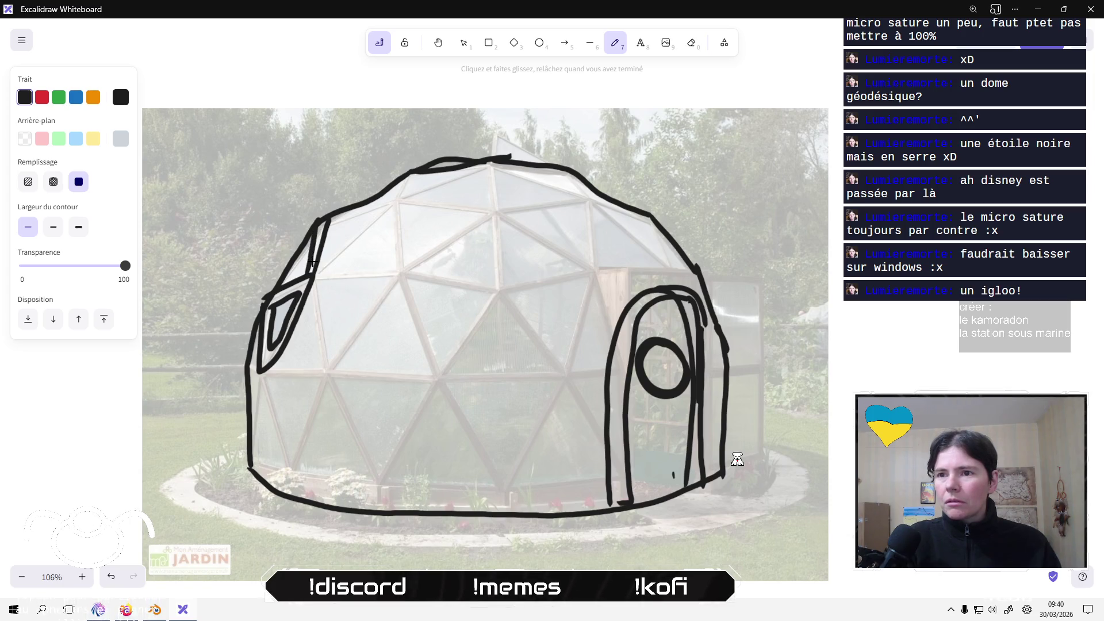
Draw ribs and panels on the dome's upper left and around the left window.
mouse_move(396, 210)
mouse_down()
mouse_move(318, 276)
mouse_move(389, 200)
mouse_up()
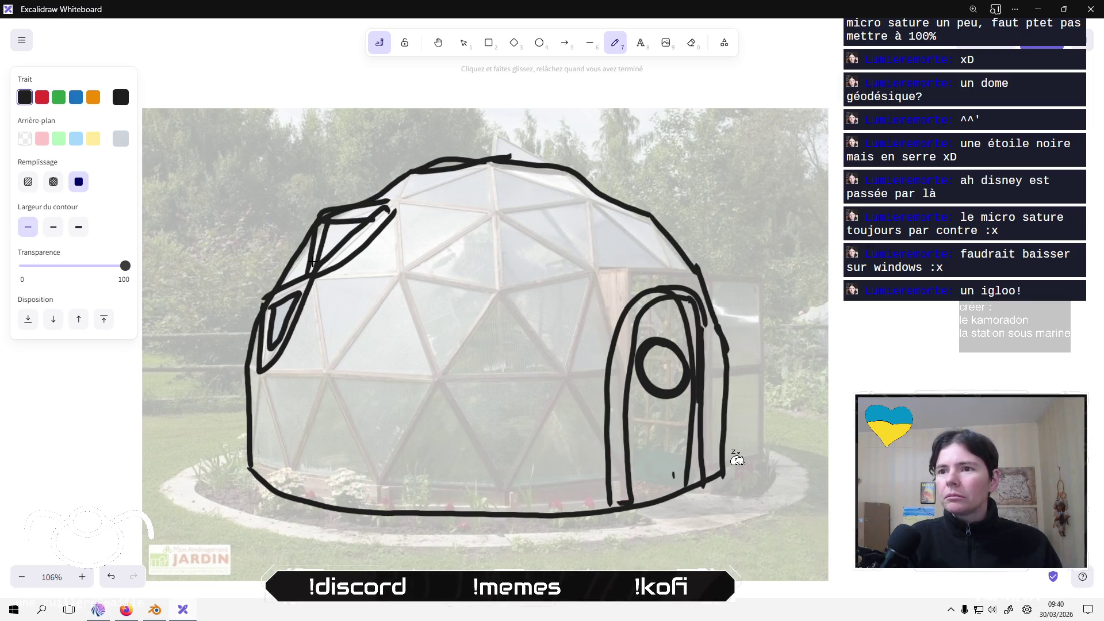
mouse_move(369, 264)
mouse_down()
mouse_move(402, 267)
mouse_move(324, 276)
mouse_move(332, 373)
mouse_move(313, 264)
mouse_up()
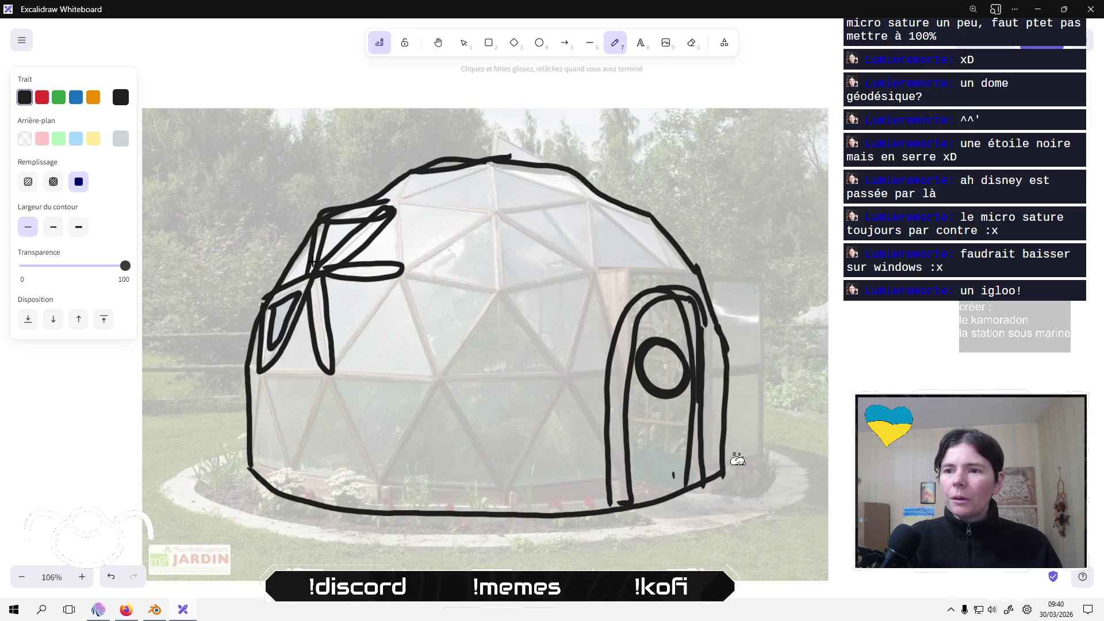
drag(260, 370, 343, 373)
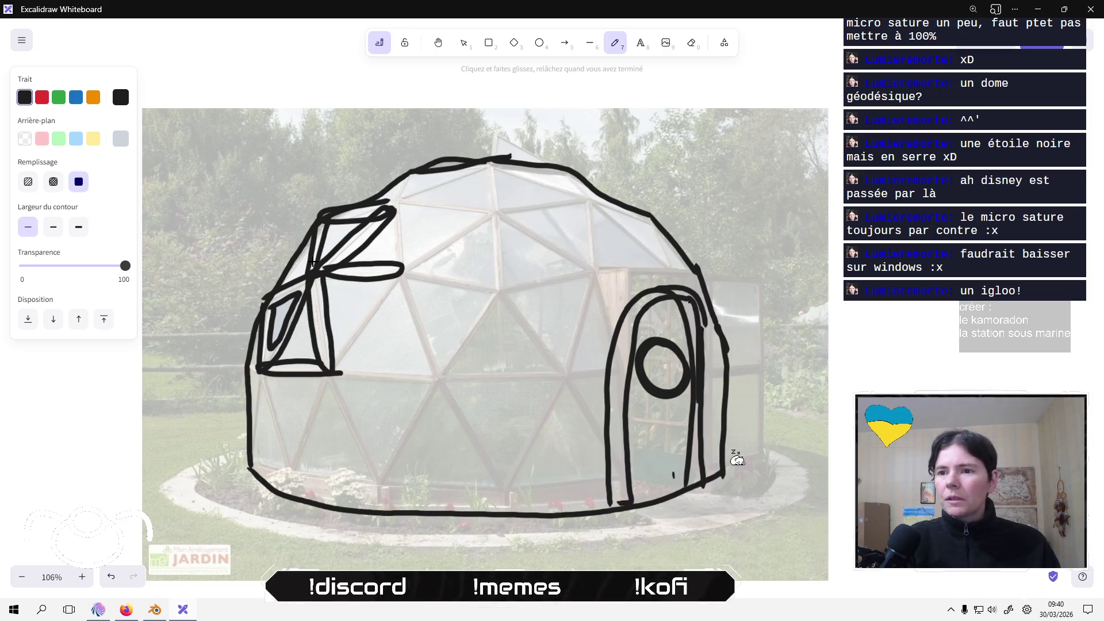
mouse_move(266, 375)
mouse_down()
mouse_move(295, 473)
mouse_move(263, 382)
mouse_move(259, 431)
mouse_up()
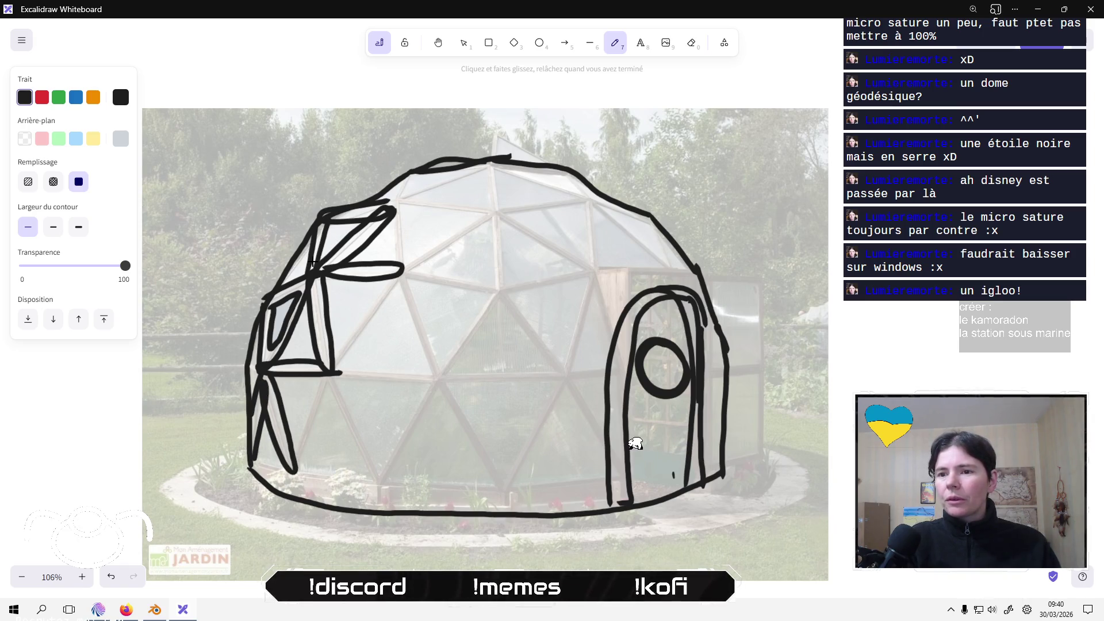
mouse_move(319, 376)
mouse_down()
mouse_move(289, 471)
mouse_move(325, 376)
mouse_move(392, 486)
mouse_move(326, 381)
mouse_up()
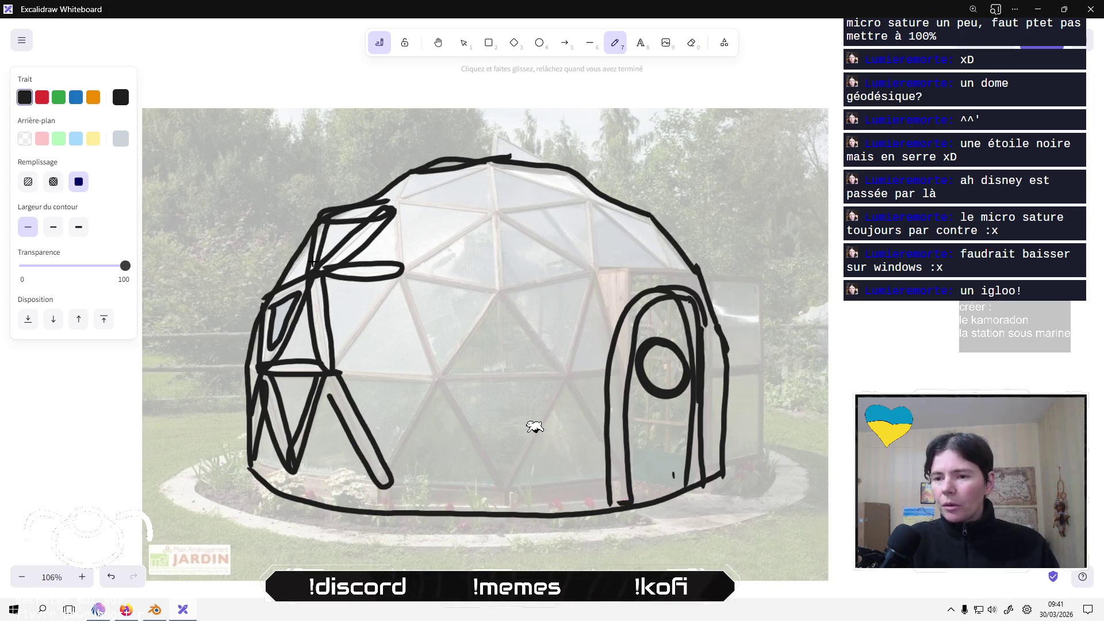
mouse_move(290, 467)
mouse_down()
mouse_move(381, 482)
mouse_move(256, 463)
mouse_up()
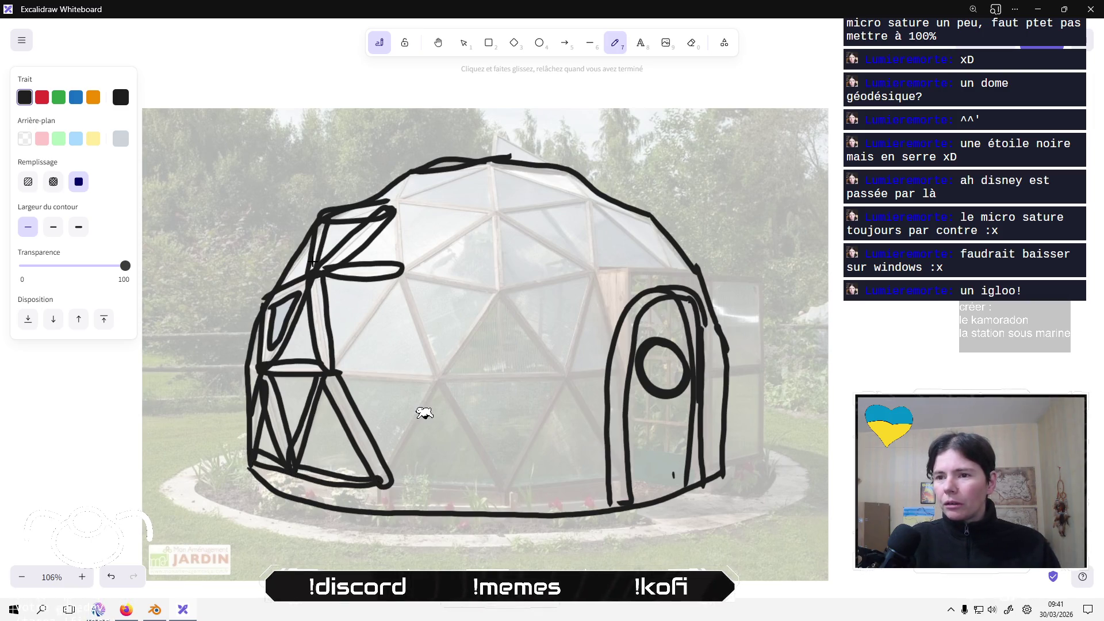
Add ribs toward the dome top, a V-shaped panel, and a petal-shaped panel mid-dome.
mouse_move(338, 373)
mouse_down()
mouse_move(406, 271)
mouse_move(335, 357)
mouse_up()
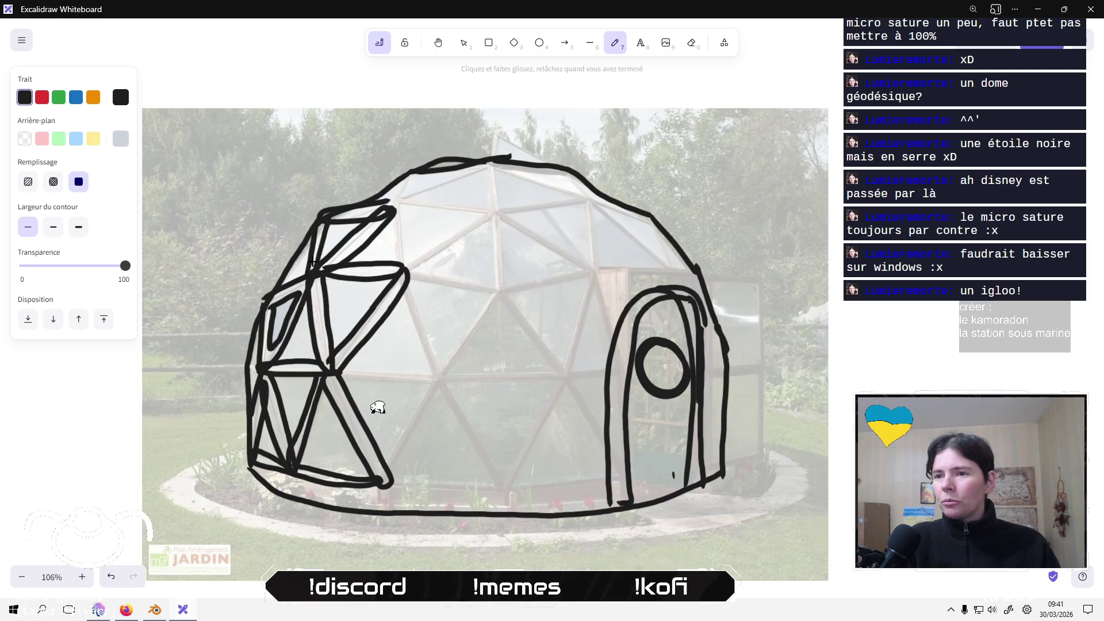
mouse_move(406, 268)
mouse_down()
mouse_move(398, 208)
mouse_move(396, 262)
mouse_up()
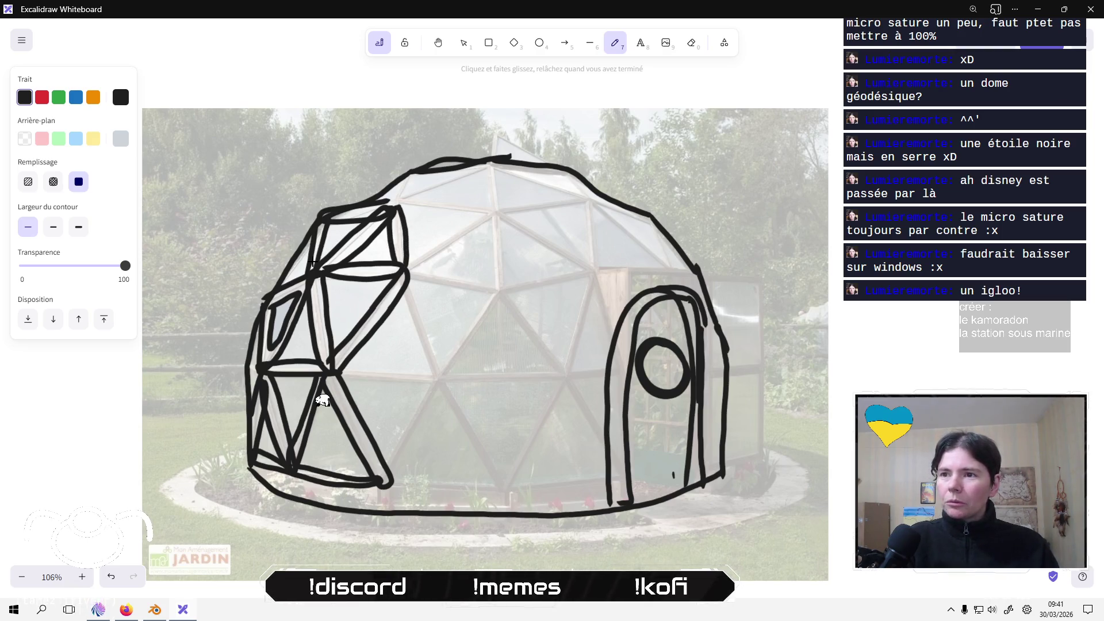
mouse_move(397, 207)
mouse_down()
mouse_move(475, 175)
mouse_move(386, 199)
mouse_up()
mouse_move(397, 280)
mouse_down()
mouse_move(415, 355)
mouse_move(424, 334)
mouse_move(407, 283)
mouse_move(488, 278)
mouse_move(424, 270)
mouse_move(498, 218)
mouse_move(412, 254)
mouse_up()
mouse_move(493, 206)
mouse_down()
mouse_move(410, 203)
mouse_move(495, 221)
mouse_move(504, 179)
mouse_move(498, 217)
mouse_move(591, 198)
mouse_move(506, 208)
mouse_move(591, 190)
mouse_move(505, 166)
mouse_up()
mouse_move(493, 289)
mouse_down()
mouse_move(512, 242)
mouse_move(436, 368)
mouse_move(494, 289)
mouse_up()
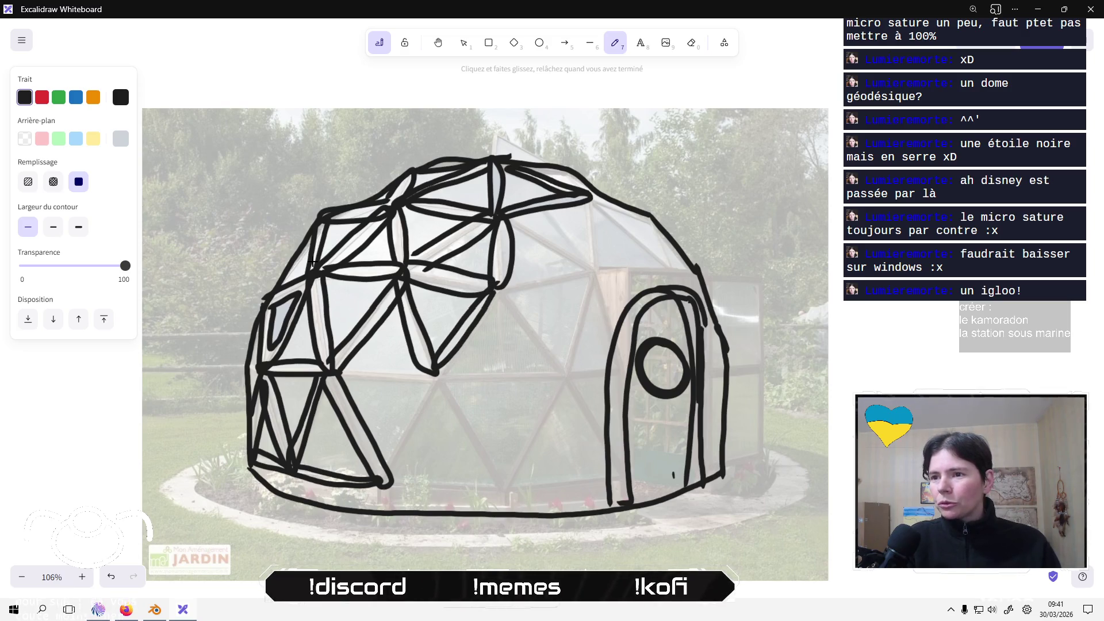
Draw narrow triangle panels toward the base and a long horizontal rib across the middle.
mouse_move(432, 373)
mouse_down()
mouse_move(375, 442)
mouse_move(371, 472)
mouse_up()
drag(381, 468, 432, 375)
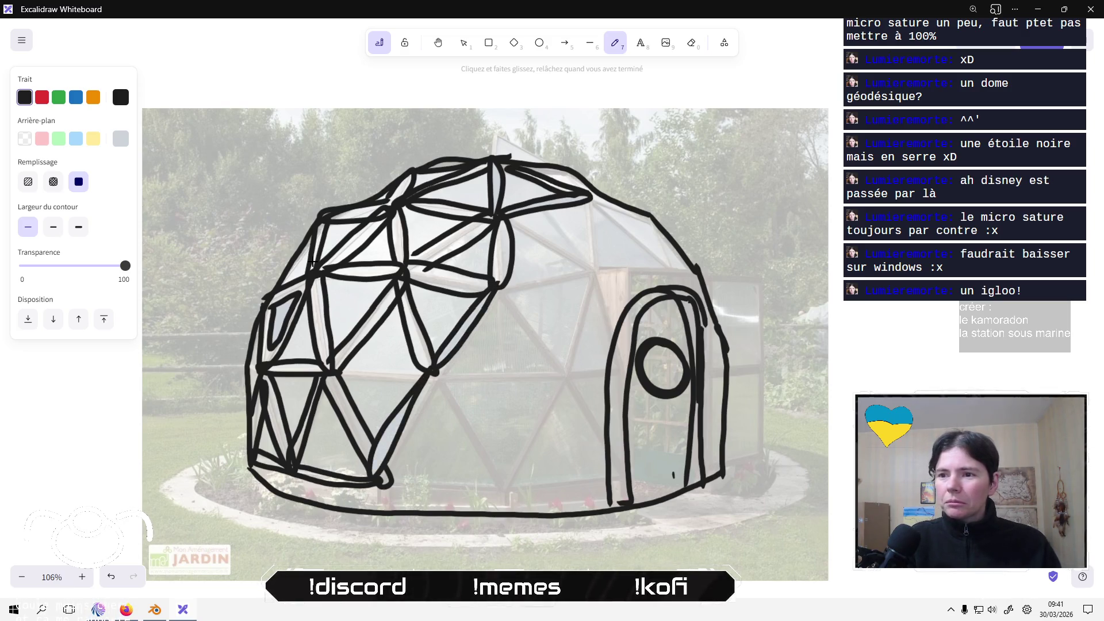
mouse_move(344, 381)
mouse_down()
mouse_move(435, 372)
mouse_move(476, 469)
mouse_move(477, 448)
mouse_move(438, 378)
mouse_up()
mouse_move(384, 470)
mouse_down()
mouse_move(498, 479)
mouse_move(393, 483)
mouse_up()
mouse_move(439, 368)
mouse_down()
mouse_move(557, 368)
mouse_move(440, 379)
mouse_up()
Add ribs across the dome's upper right, right edge, lower middle, and beside the door.
mouse_move(499, 291)
mouse_down()
mouse_move(574, 368)
mouse_move(500, 290)
mouse_move(586, 268)
mouse_move(509, 286)
mouse_up()
mouse_move(593, 268)
mouse_down()
mouse_move(516, 218)
mouse_move(582, 266)
mouse_move(599, 195)
mouse_move(585, 247)
mouse_up()
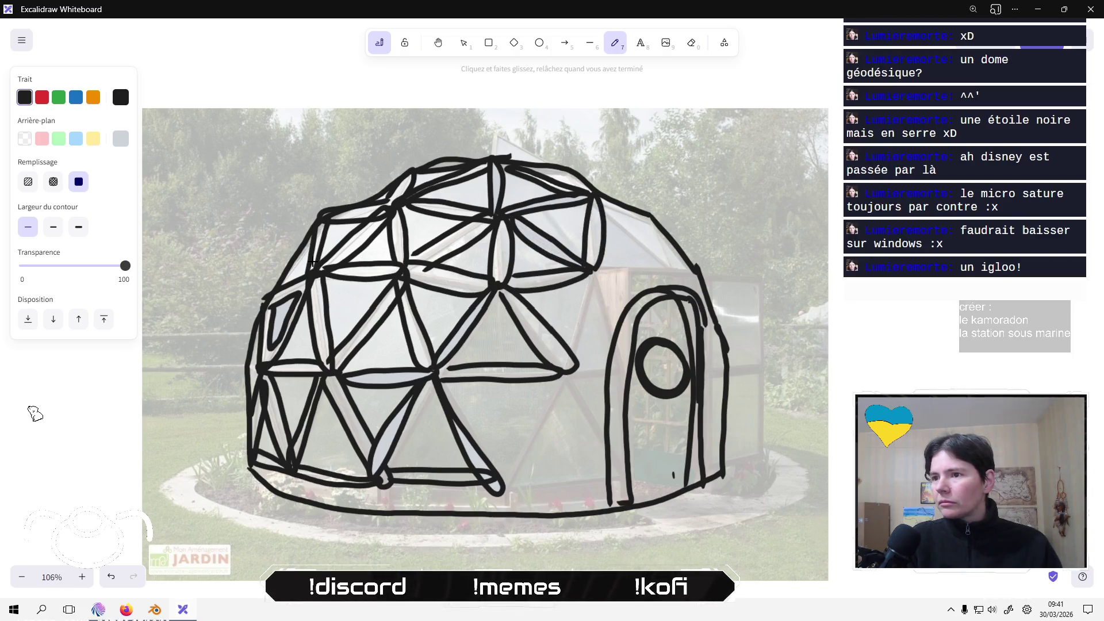
mouse_move(584, 326)
mouse_down()
mouse_move(559, 354)
mouse_move(593, 276)
mouse_up()
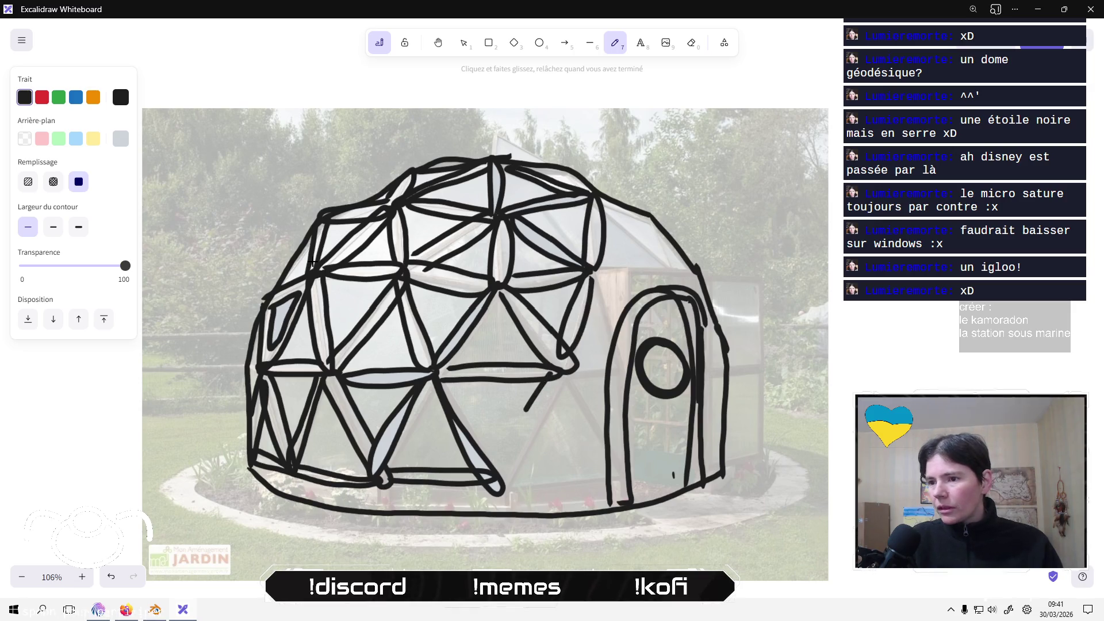
mouse_move(526, 409)
mouse_down()
mouse_move(494, 487)
mouse_move(552, 376)
mouse_move(604, 435)
mouse_up()
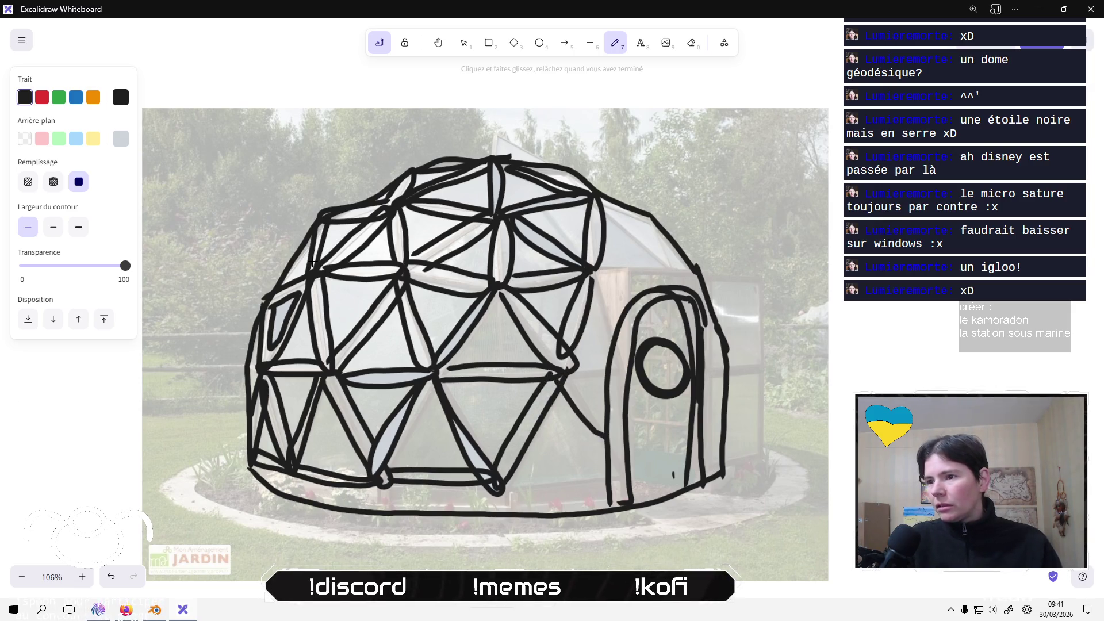
drag(616, 360, 597, 274)
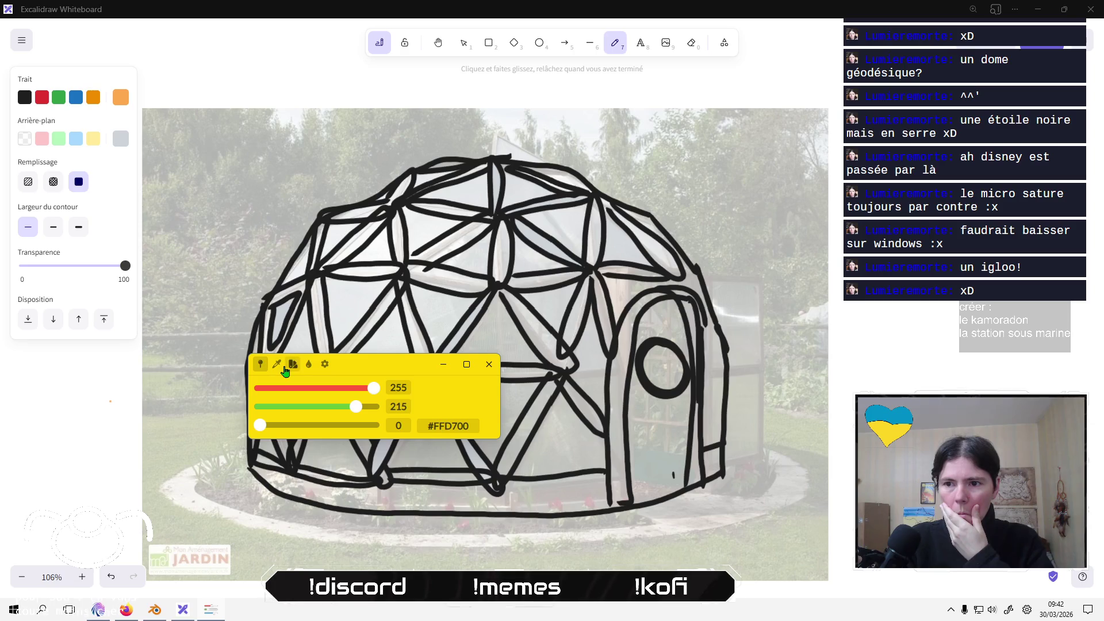
click(298, 366)
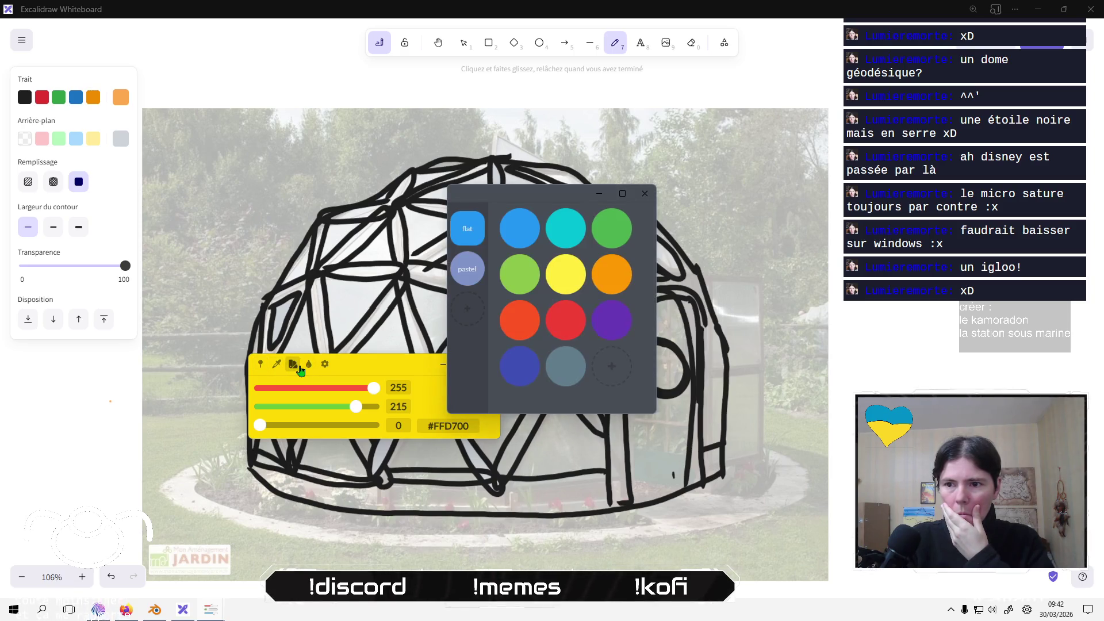
drag(344, 329, 320, 345)
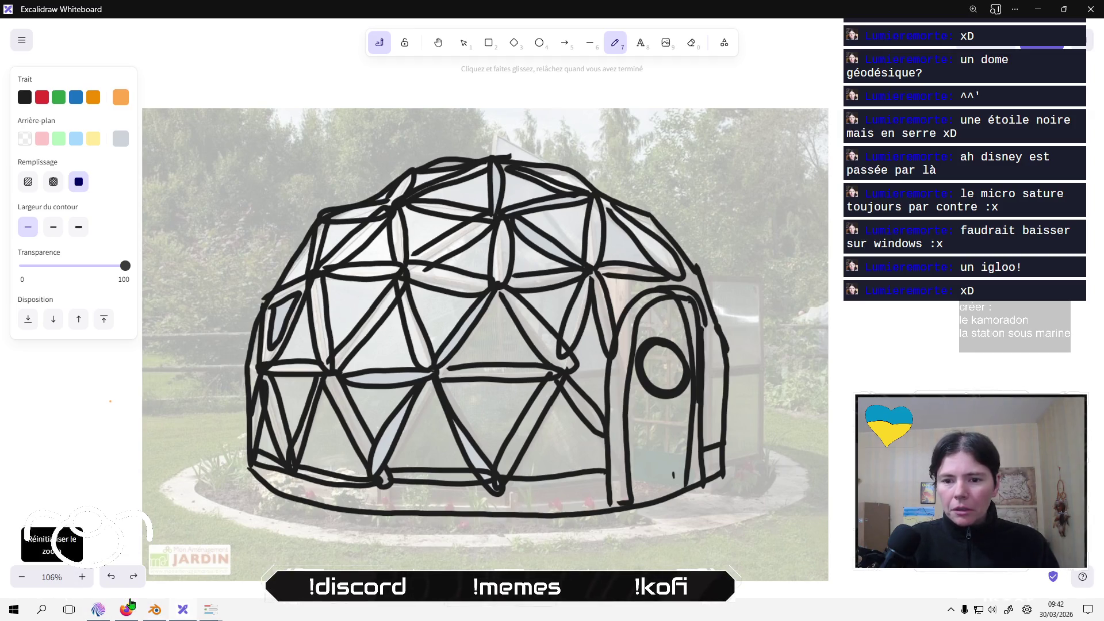
click(120, 140)
click(120, 142)
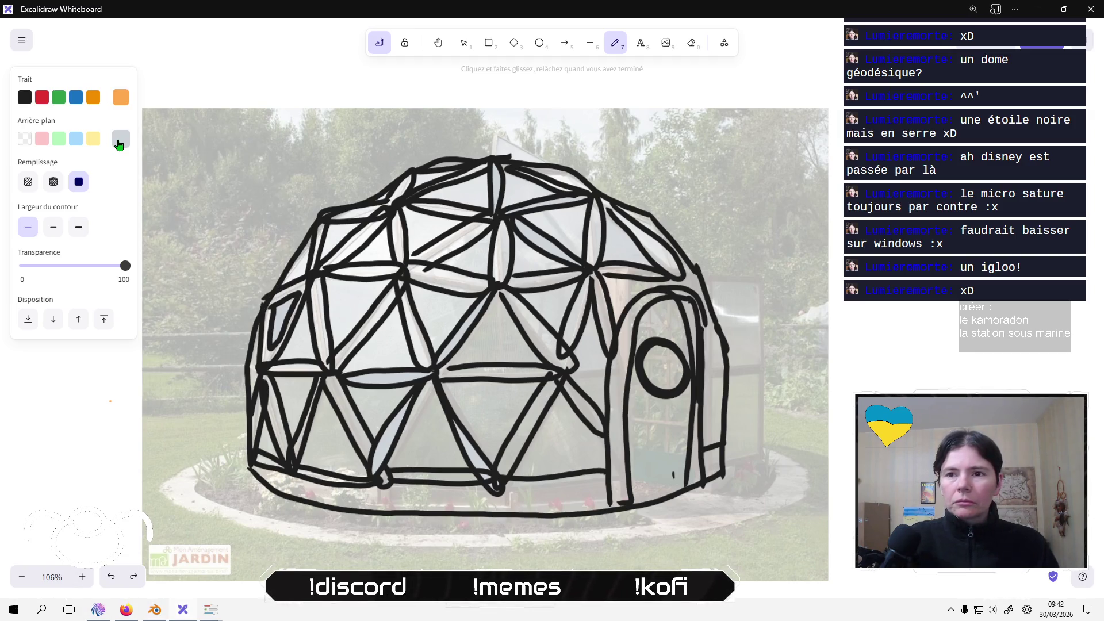
click(119, 142)
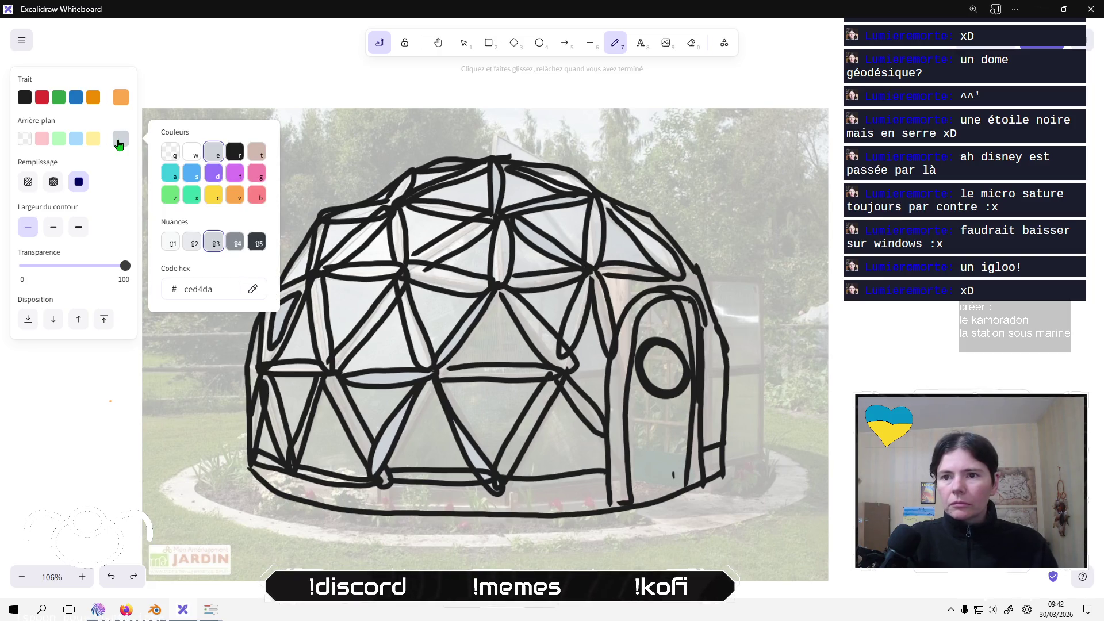
click(120, 97)
click(121, 97)
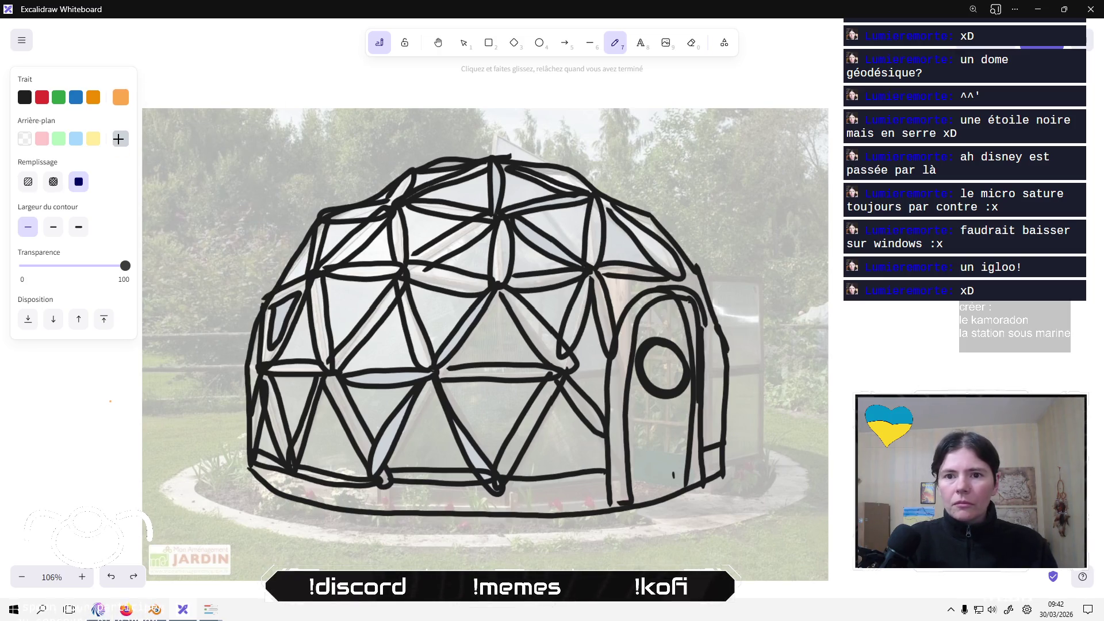
key(super)
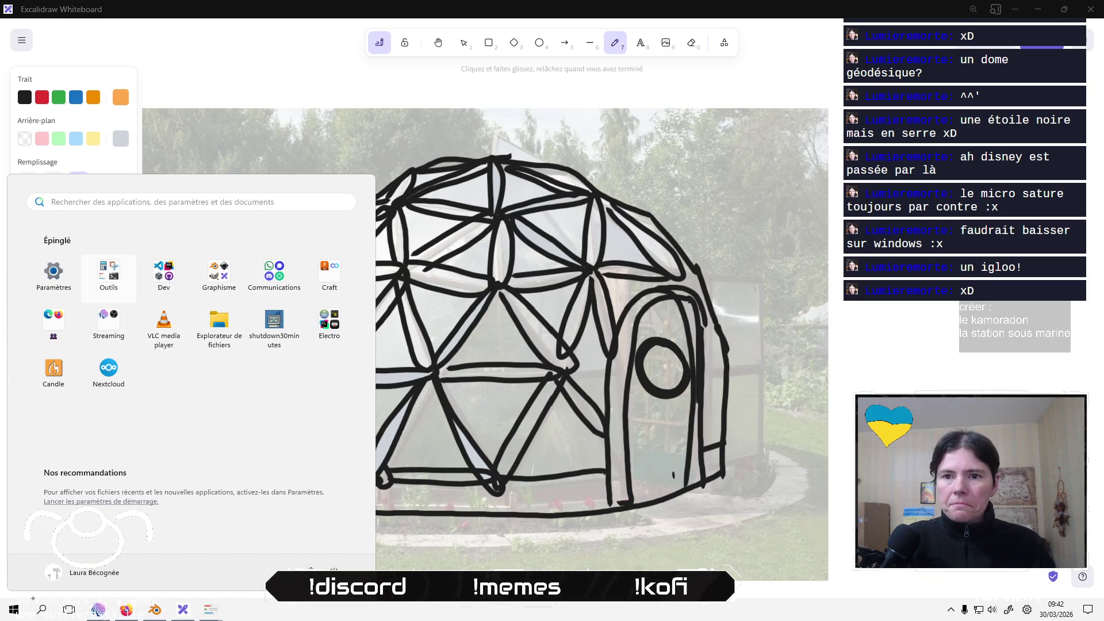
click(109, 275)
click(219, 354)
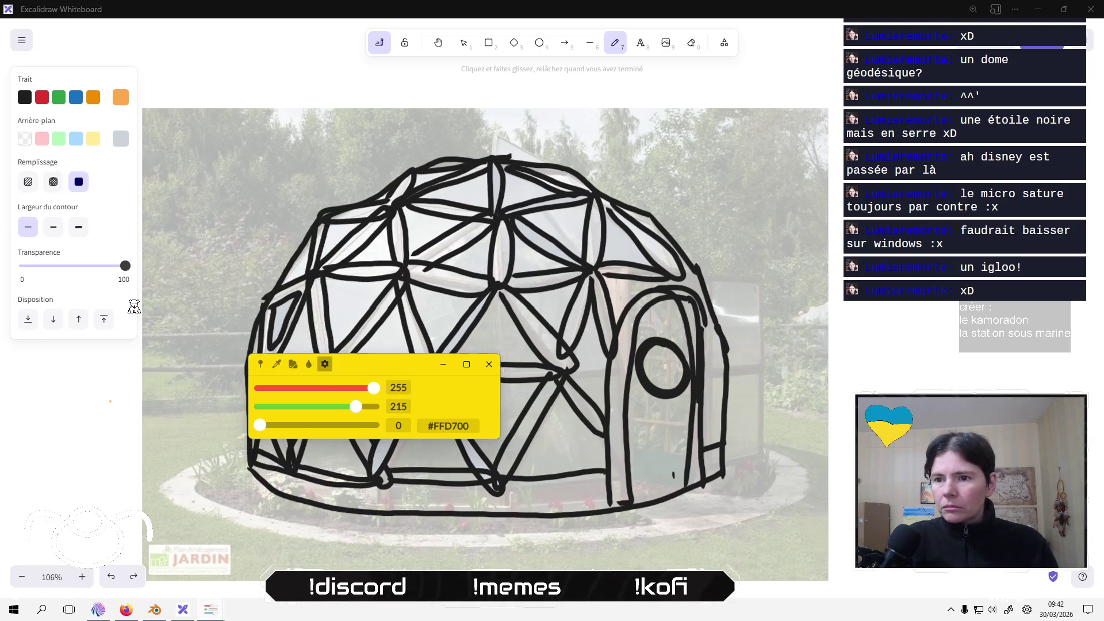
Browse Colorpicker's Colorsbook, appearance, and Picker options settings pages.
click(325, 364)
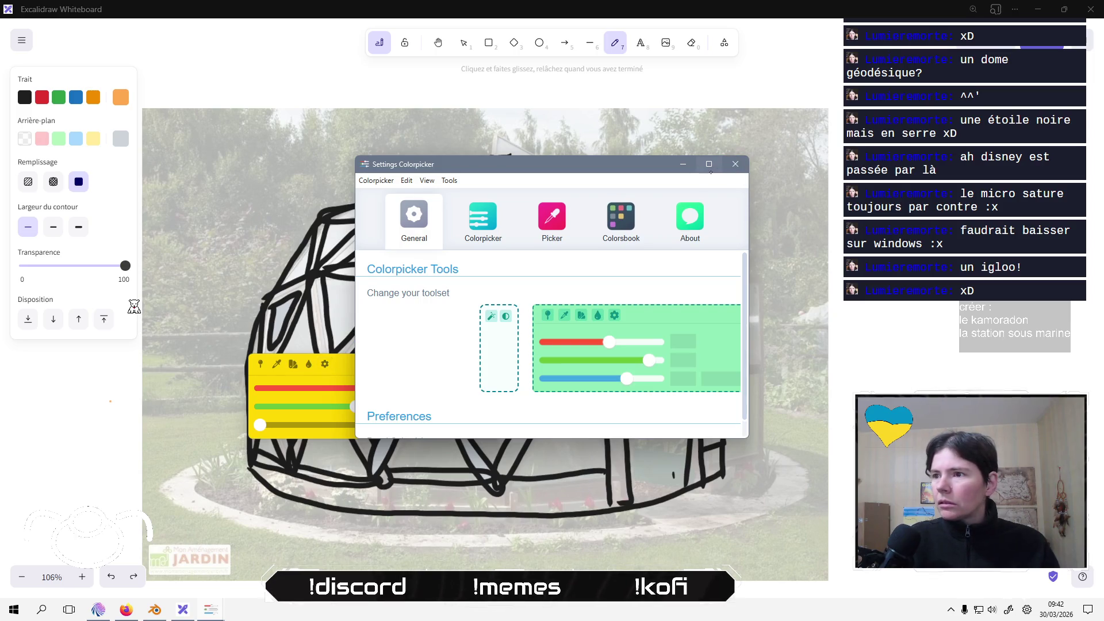
mouse_move(709, 165)
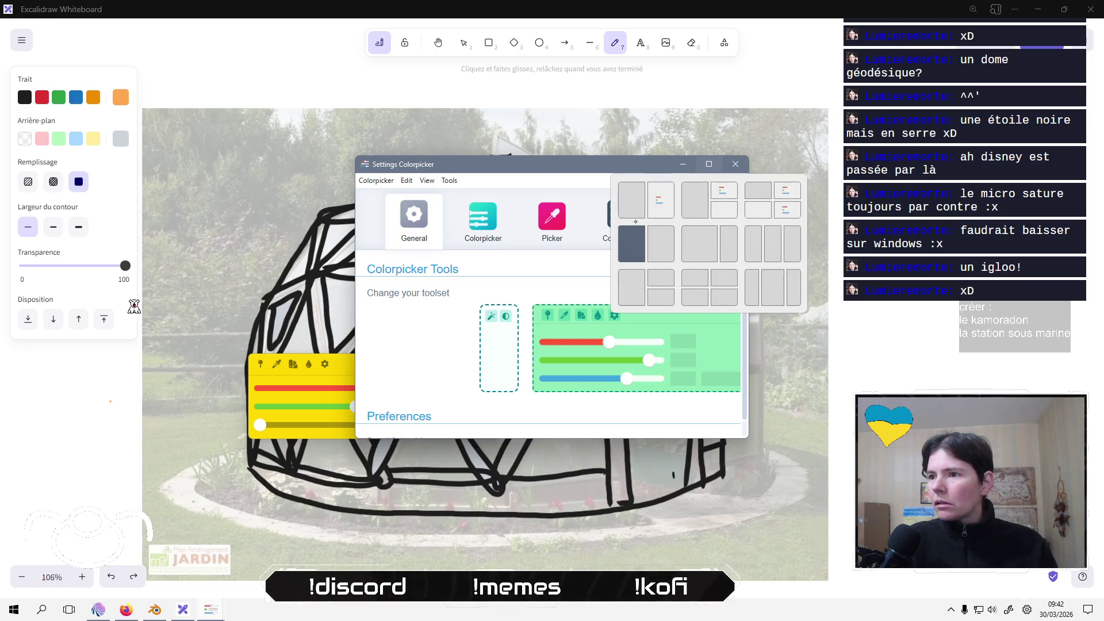
click(602, 231)
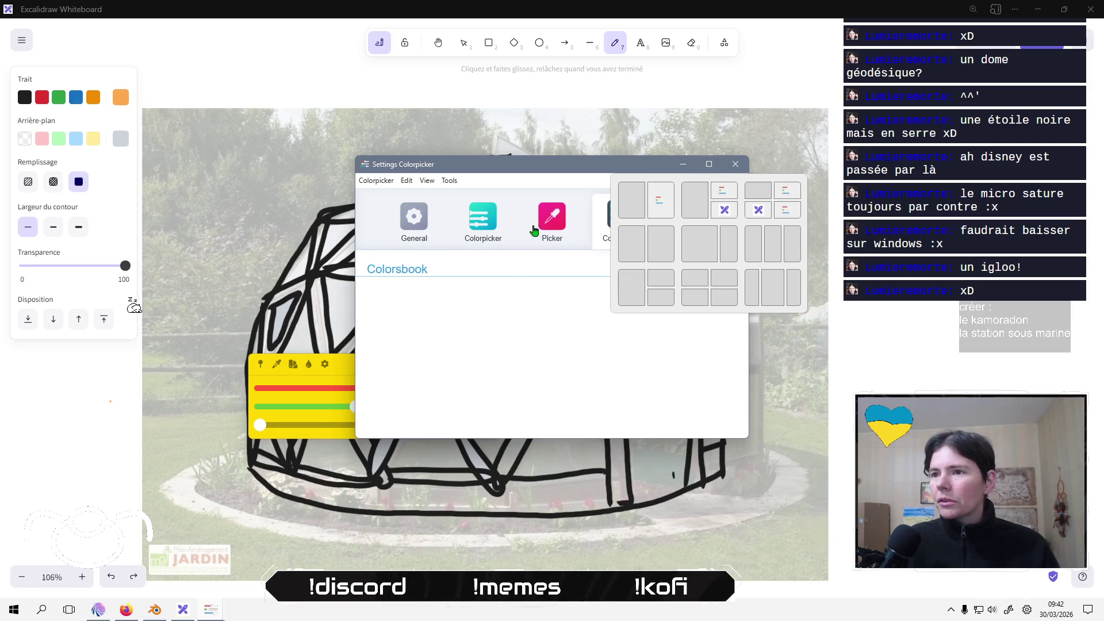
click(474, 225)
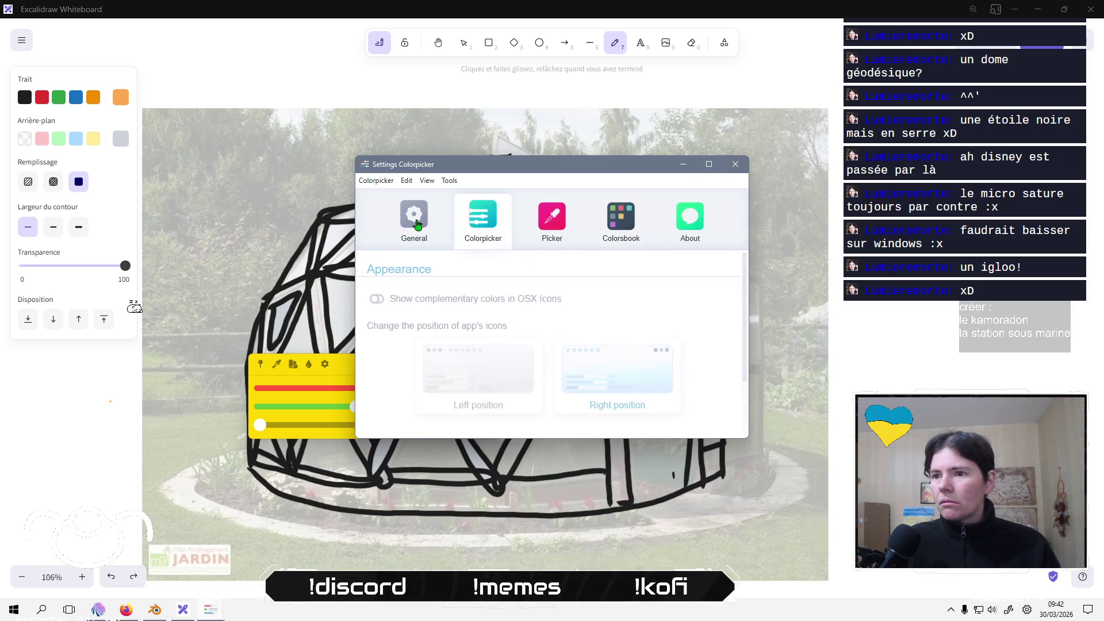
click(541, 223)
click(483, 219)
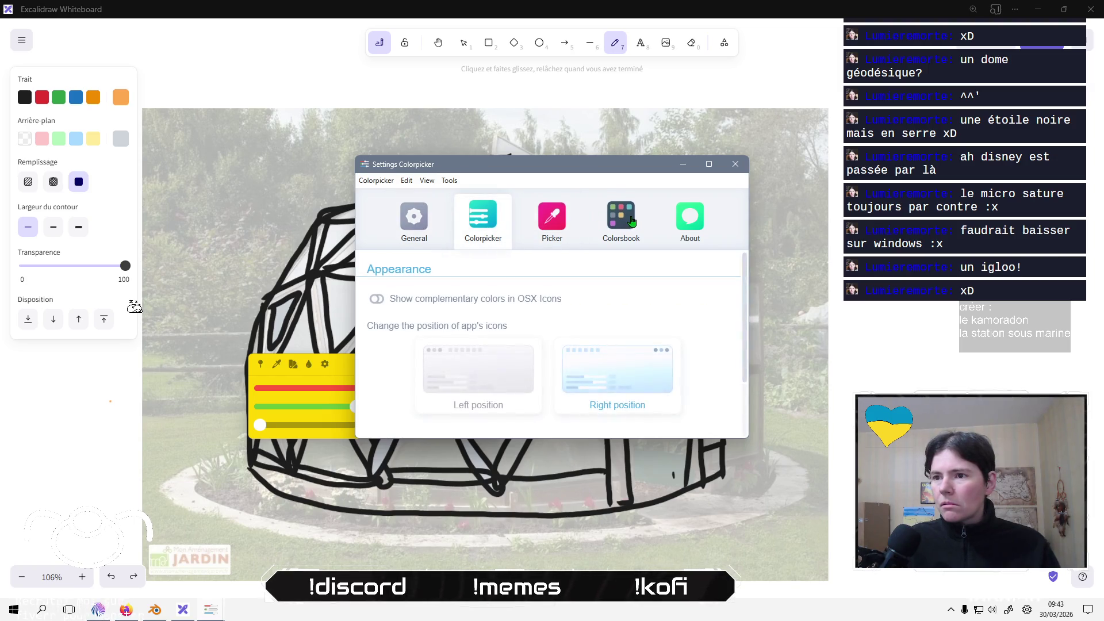
click(561, 221)
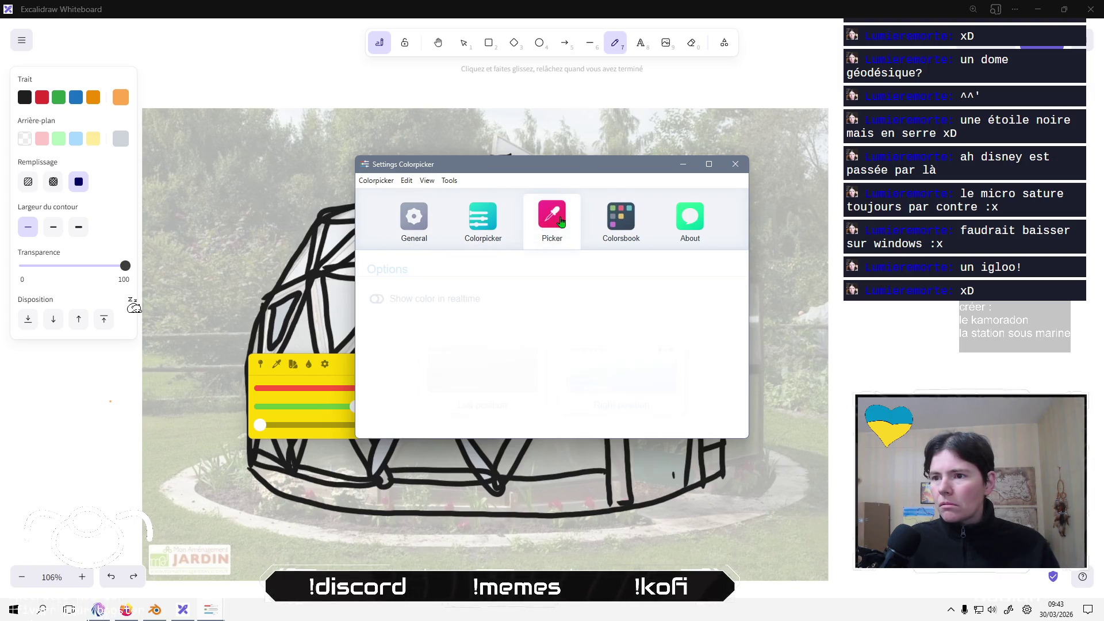
Add the contrast tool to the compact toolset under General and close Settings.
click(406, 221)
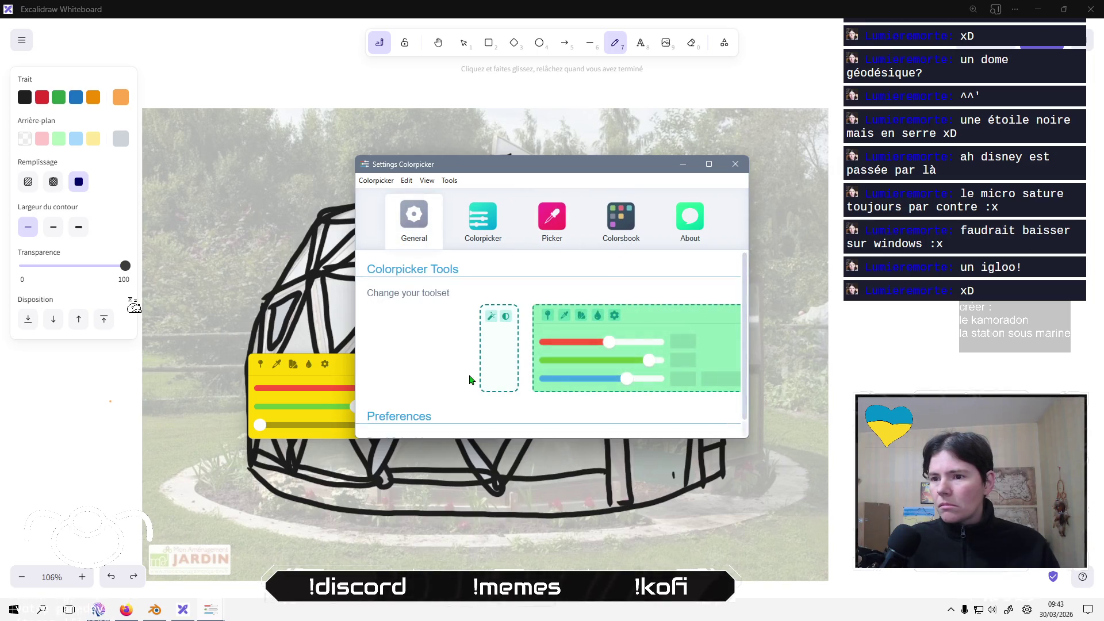
drag(502, 313, 504, 314)
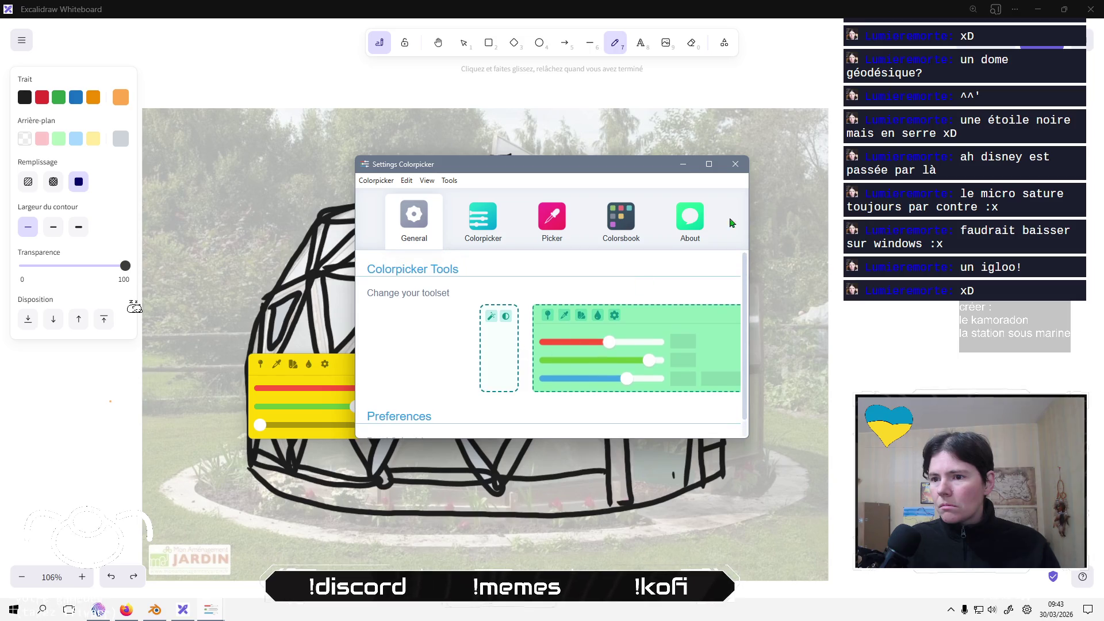
click(737, 170)
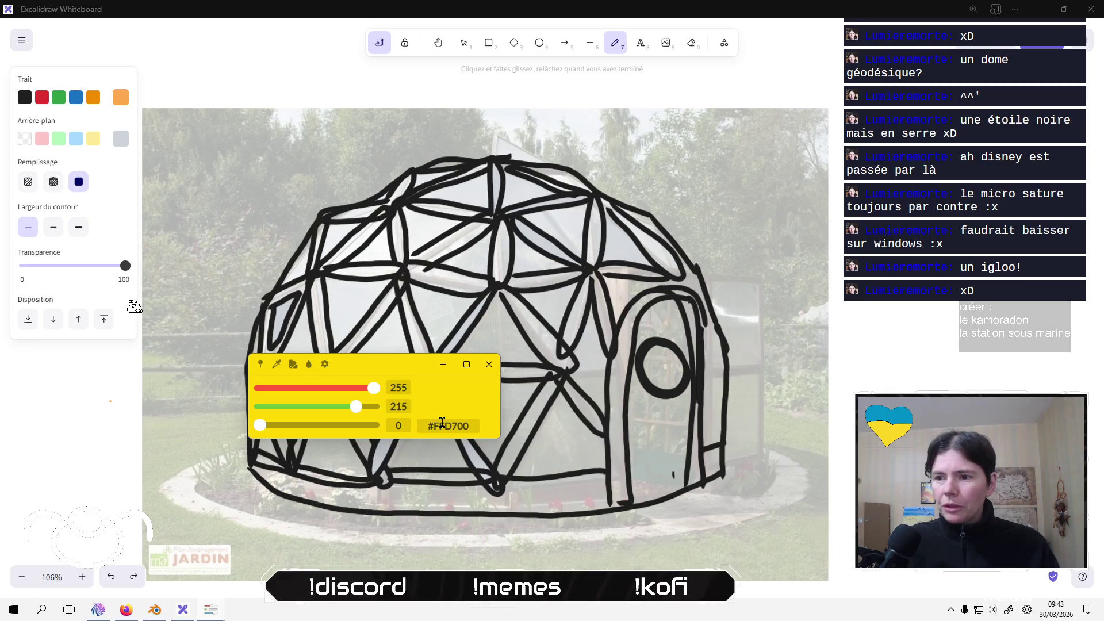
Try the palette grid and flat/pastel swatches, then close the colour picker widget.
click(307, 366)
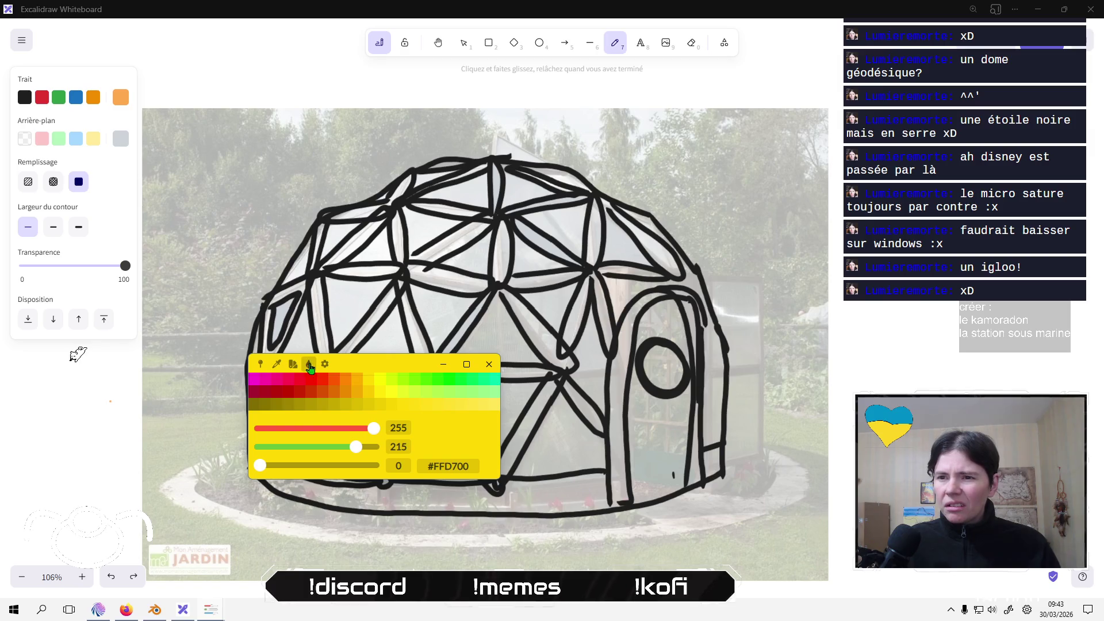
click(310, 366)
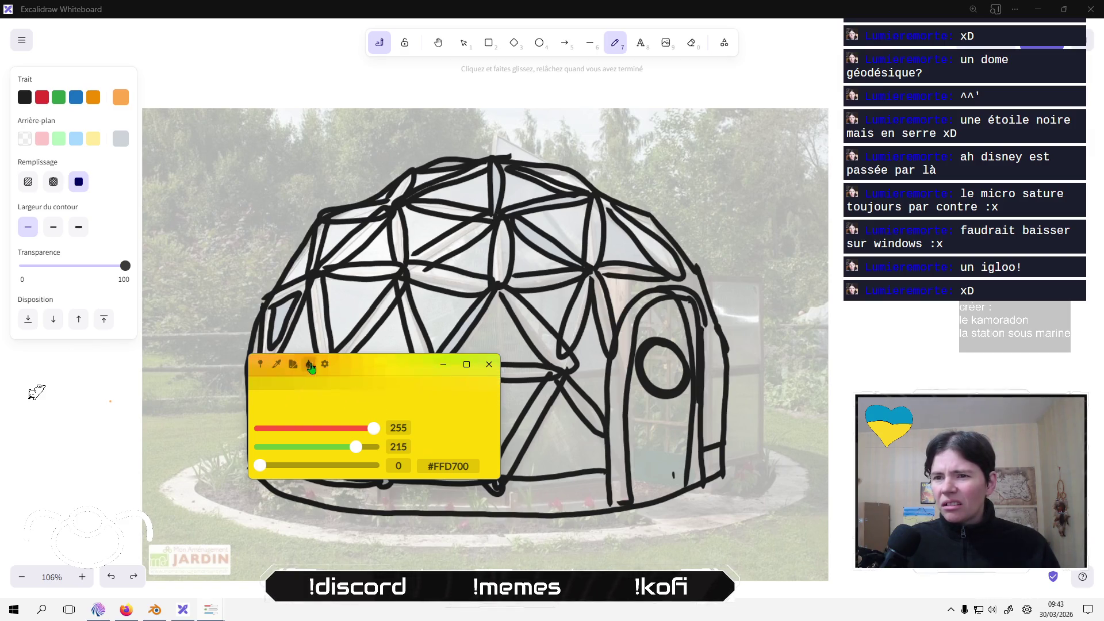
click(294, 368)
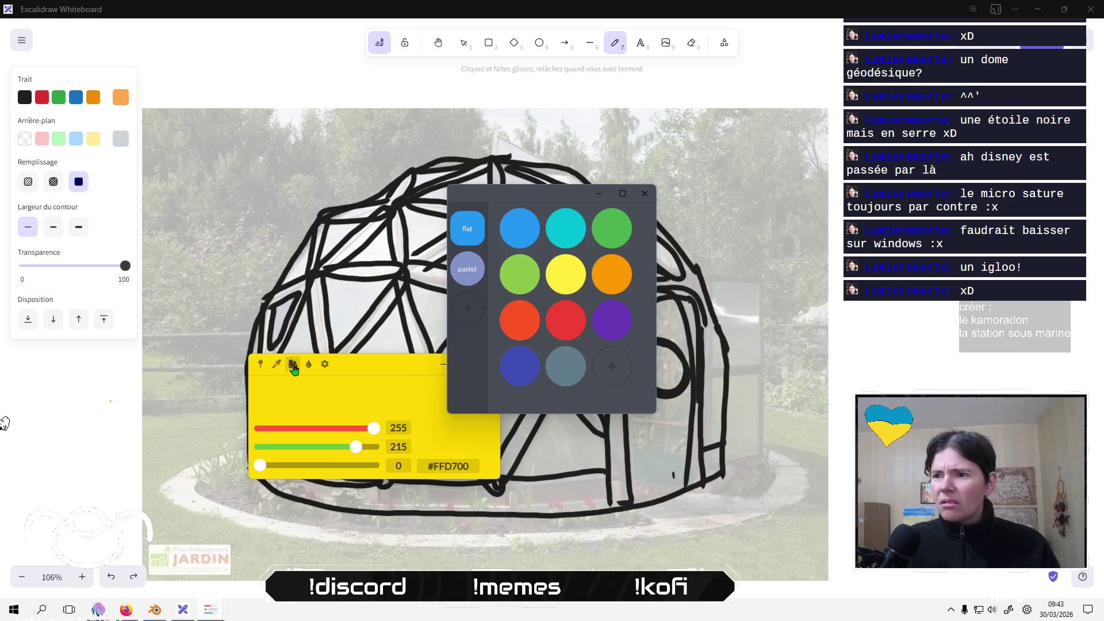
click(645, 193)
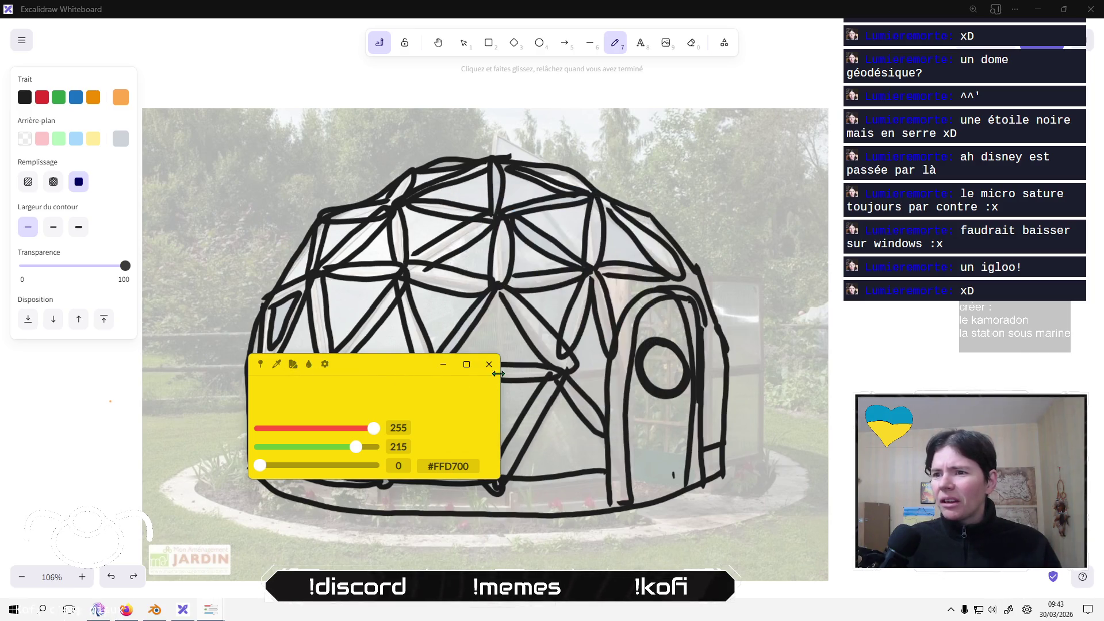
click(488, 364)
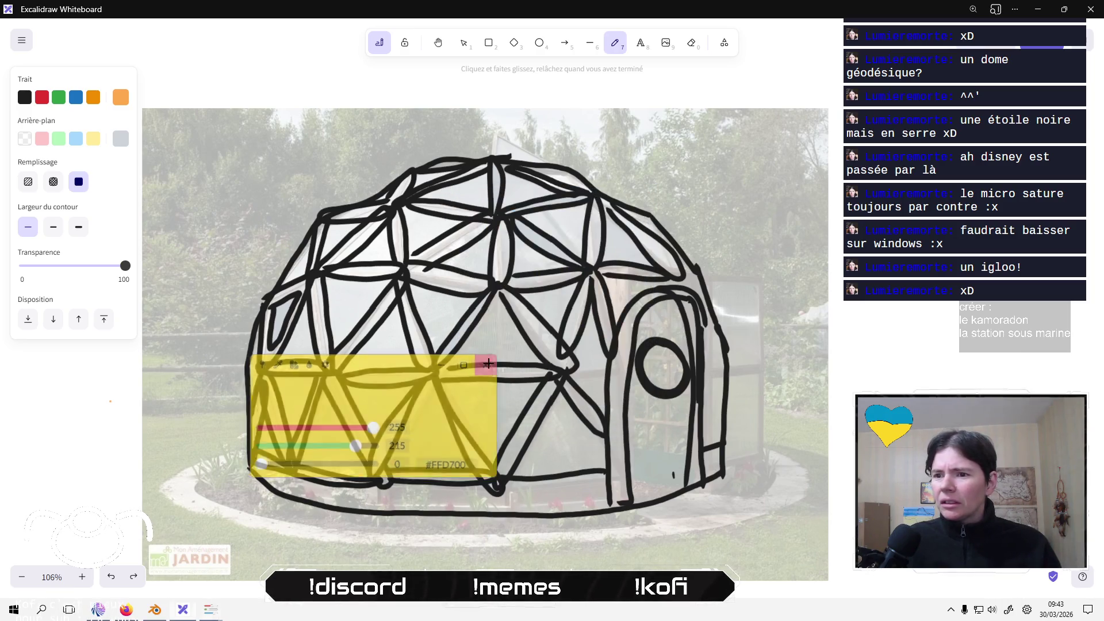
Open the Start menu's Graphisme app group to launch GIMP.
click(13, 609)
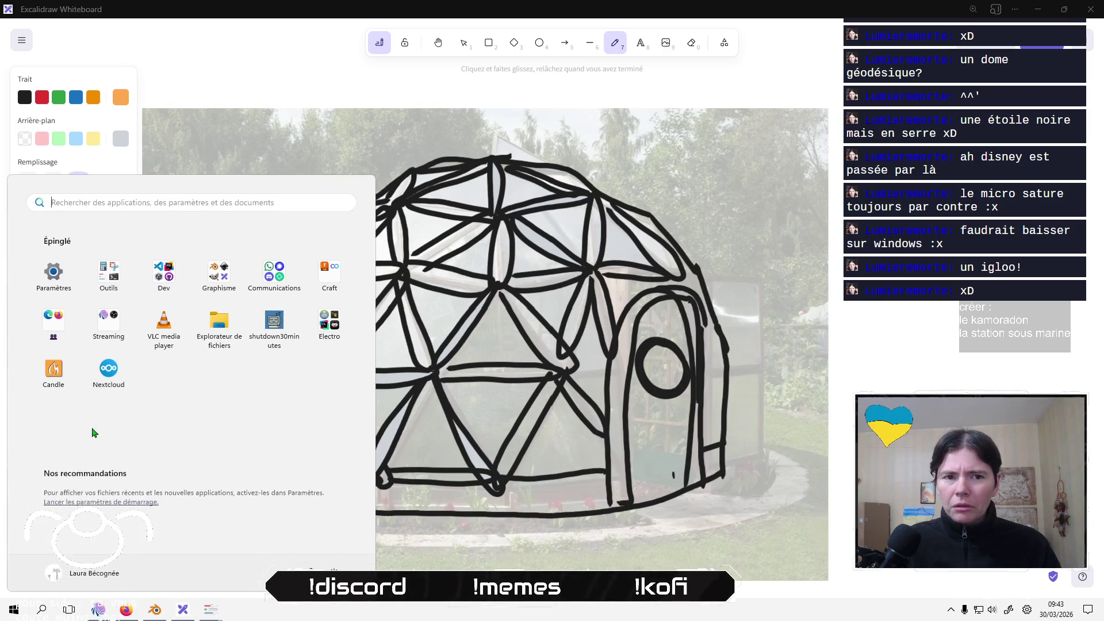
click(219, 278)
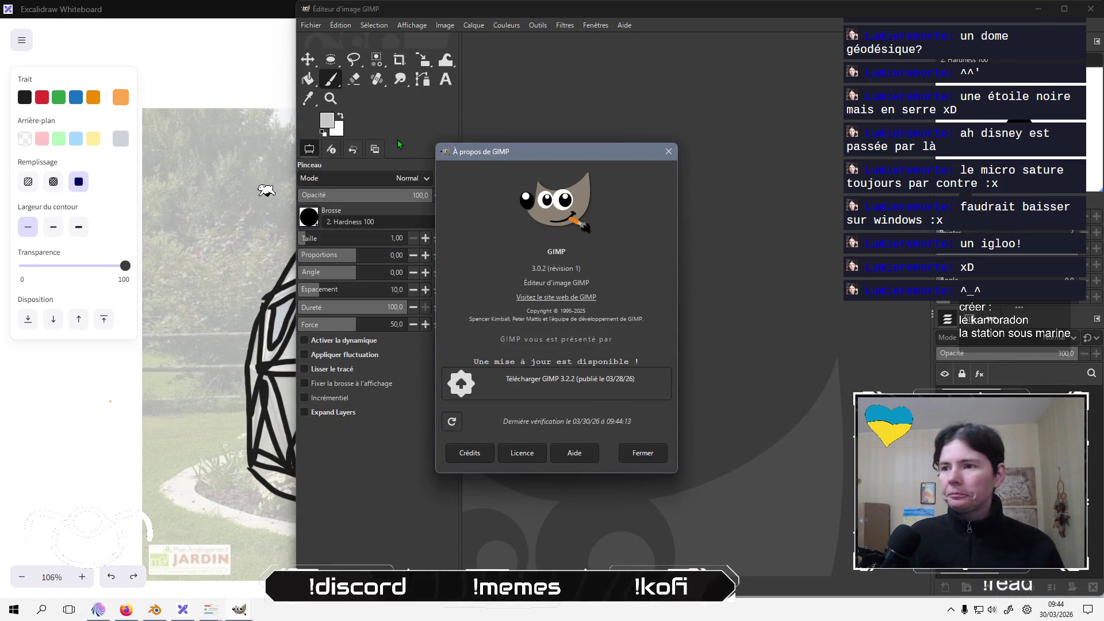
Dismiss the About dialog and create a new 1920x1080 image via Fichier > Nouvelle image.
click(642, 453)
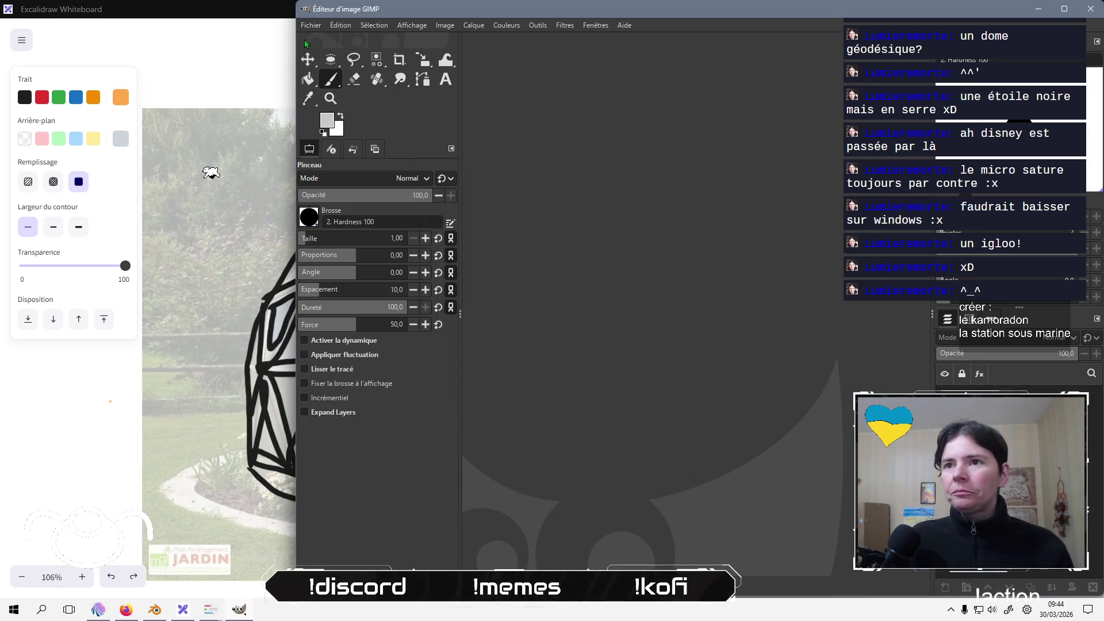
click(311, 25)
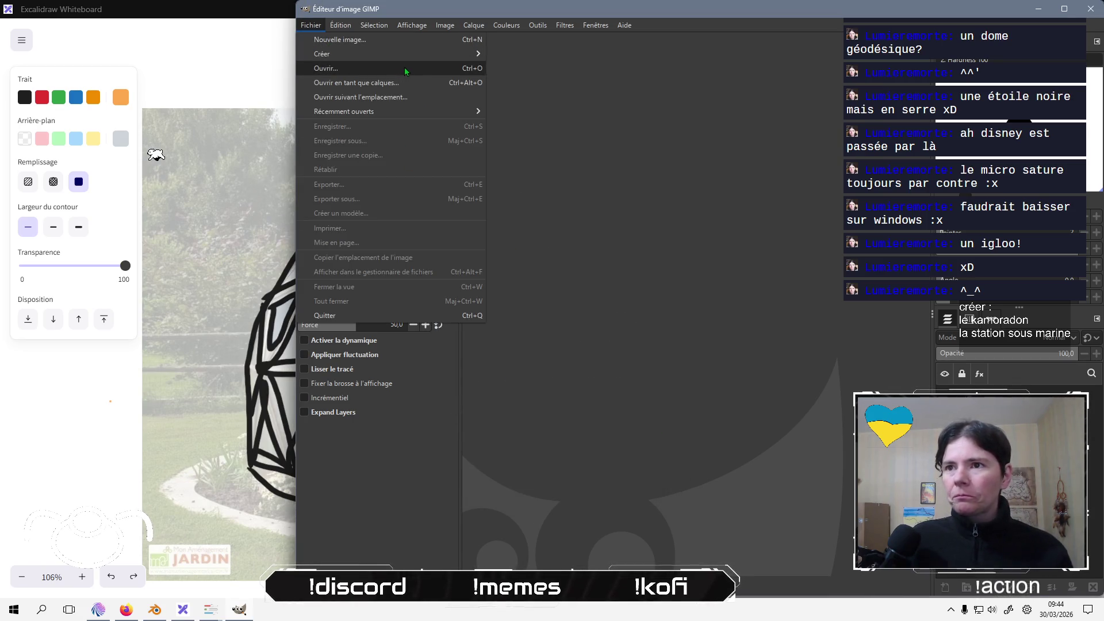
mouse_move(418, 53)
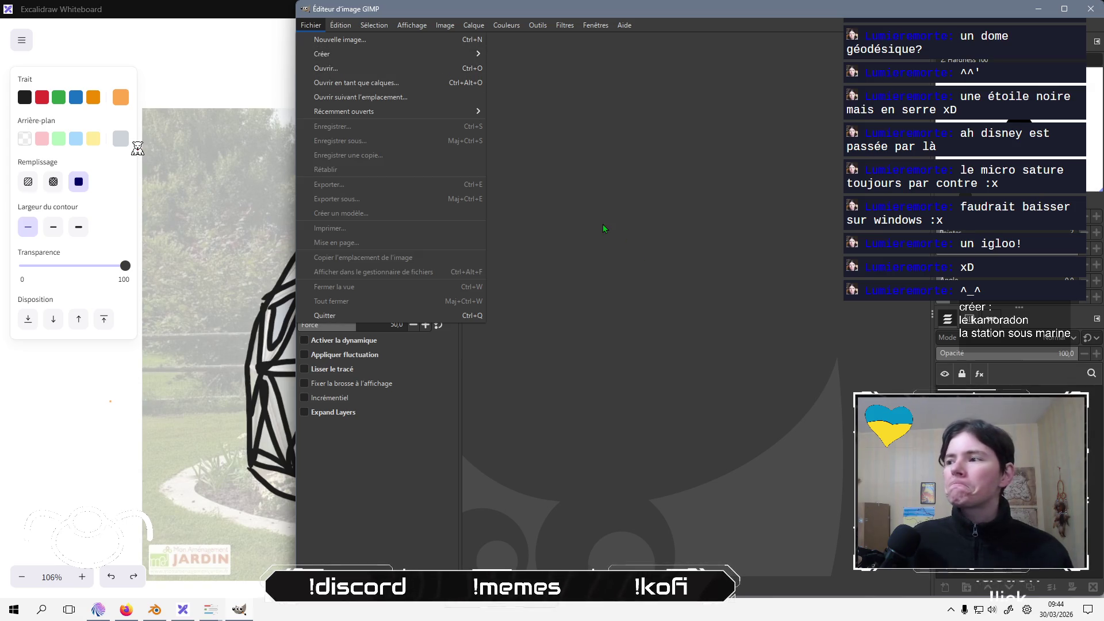
click(431, 41)
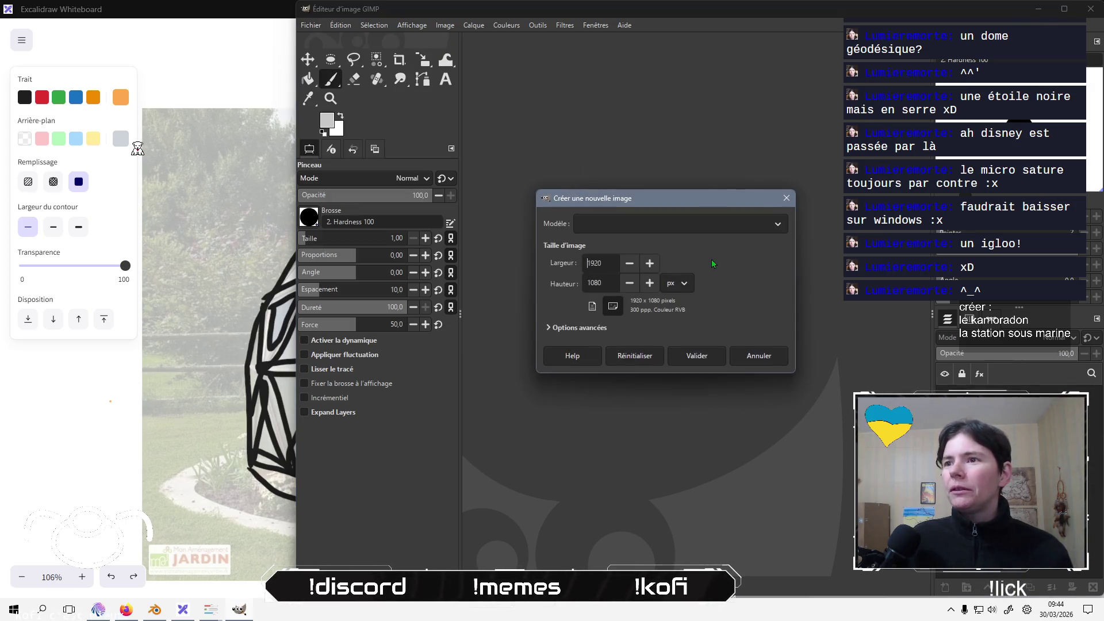
click(708, 357)
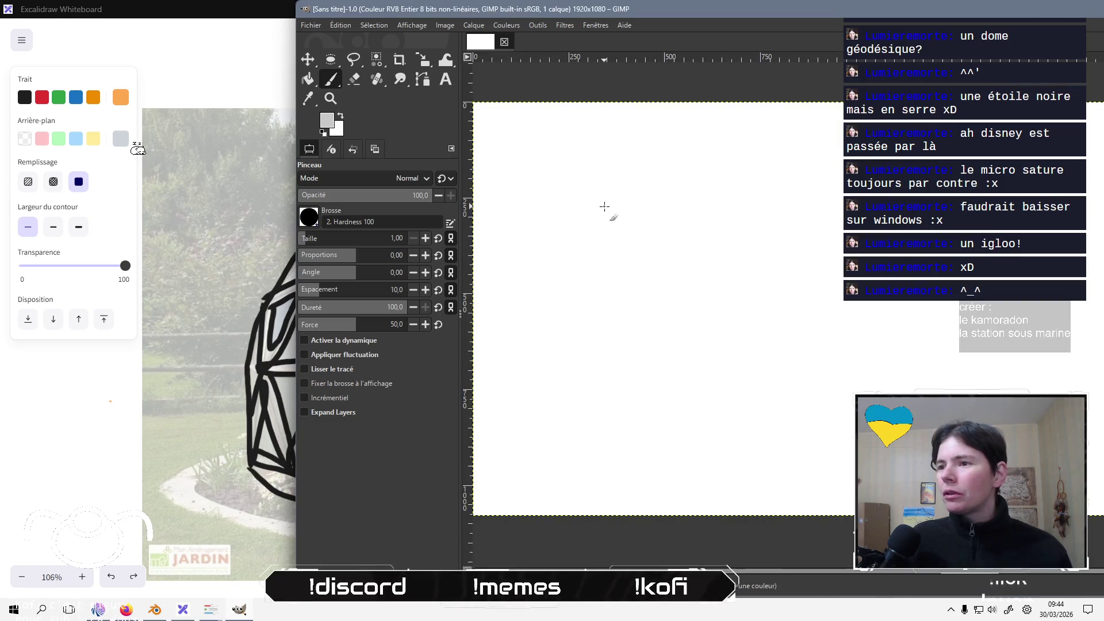
Open GIMP's foreground colour dialog and pick a yellowish beige in the colour square.
click(327, 120)
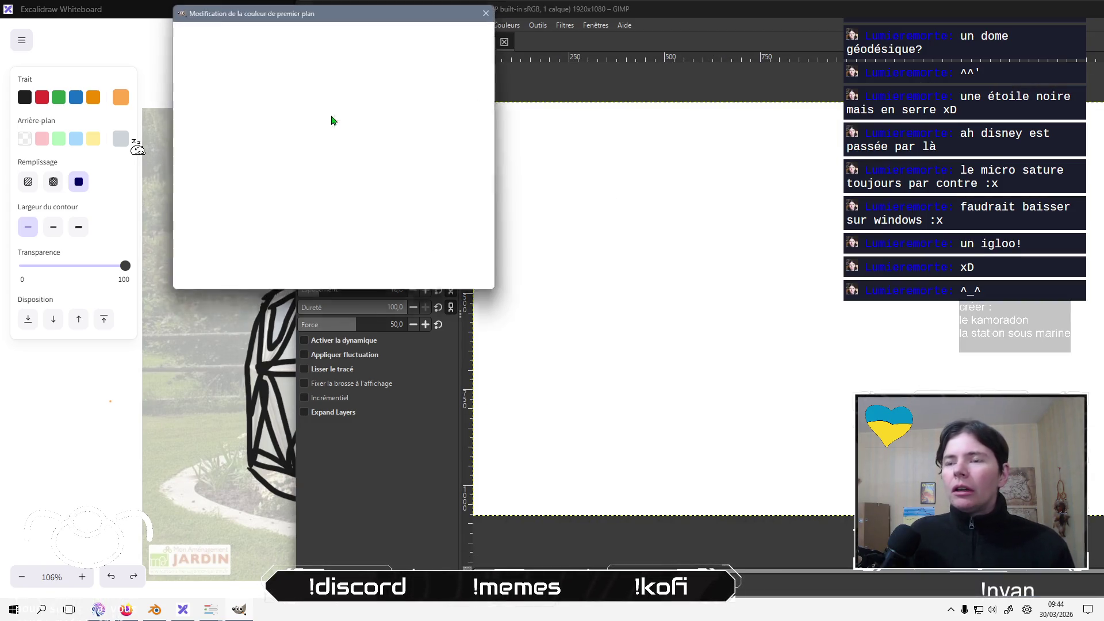
click(276, 35)
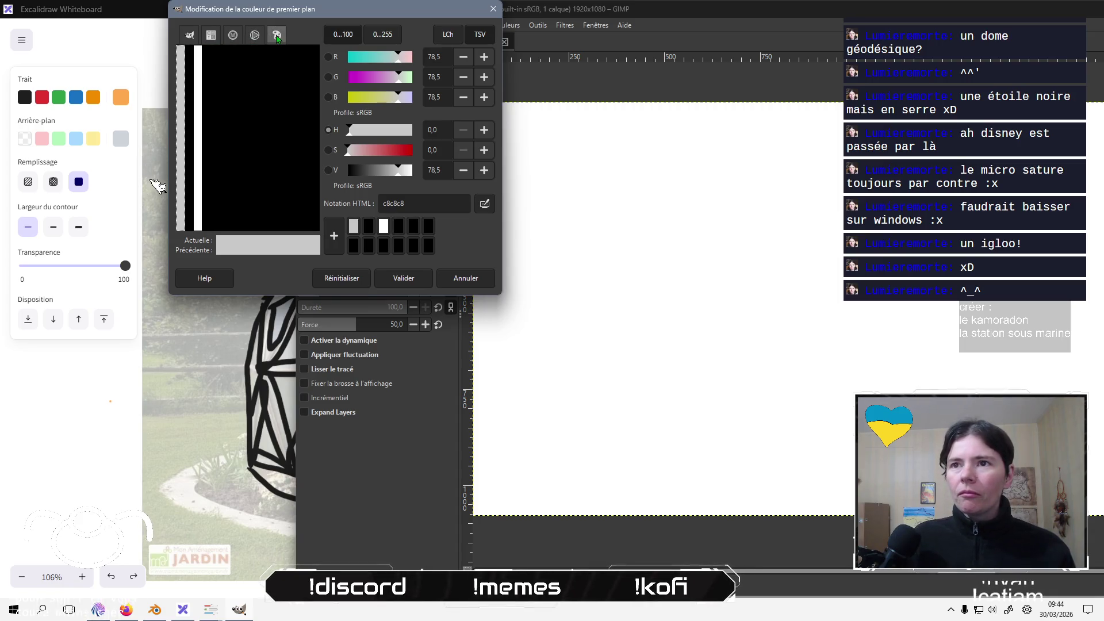
click(208, 36)
click(233, 34)
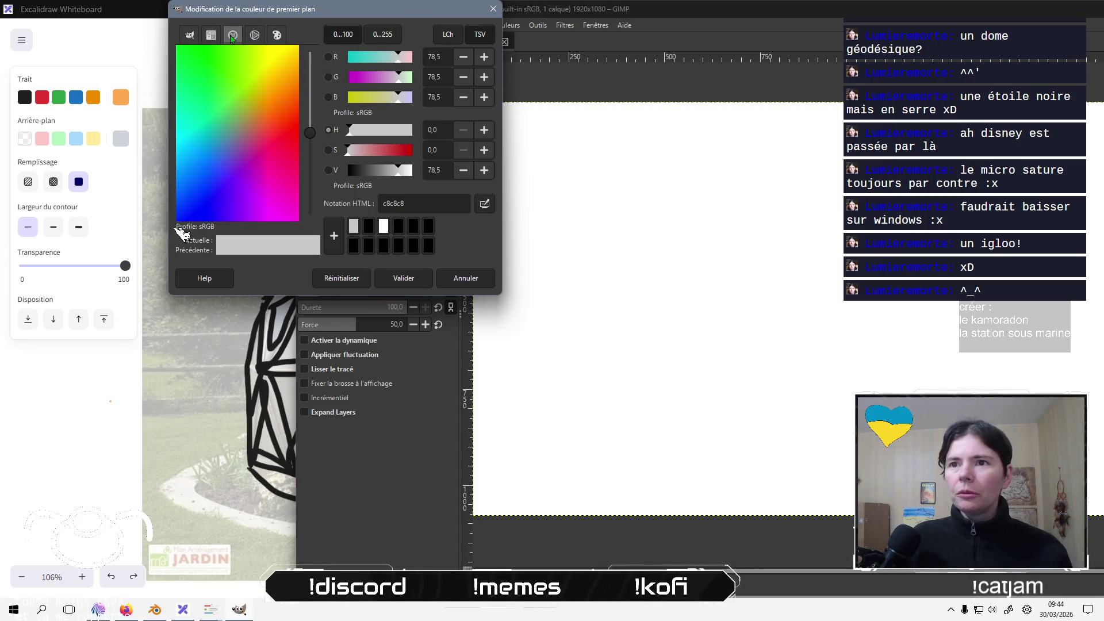
click(277, 72)
mouse_move(277, 72)
mouse_down()
mouse_move(282, 53)
mouse_move(286, 81)
mouse_up()
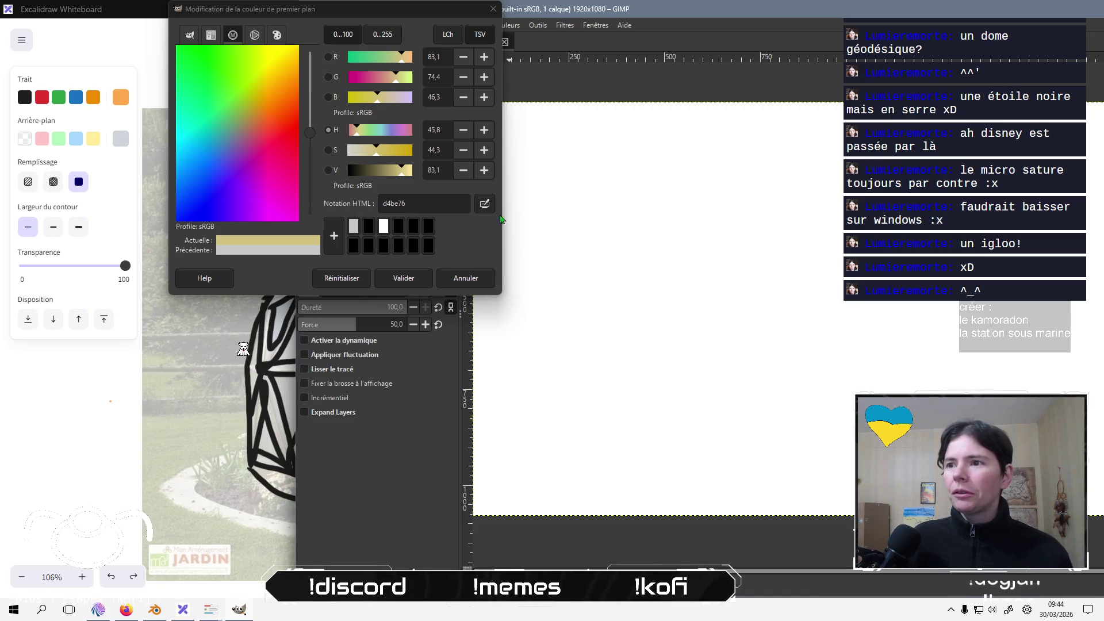
drag(503, 210, 768, 237)
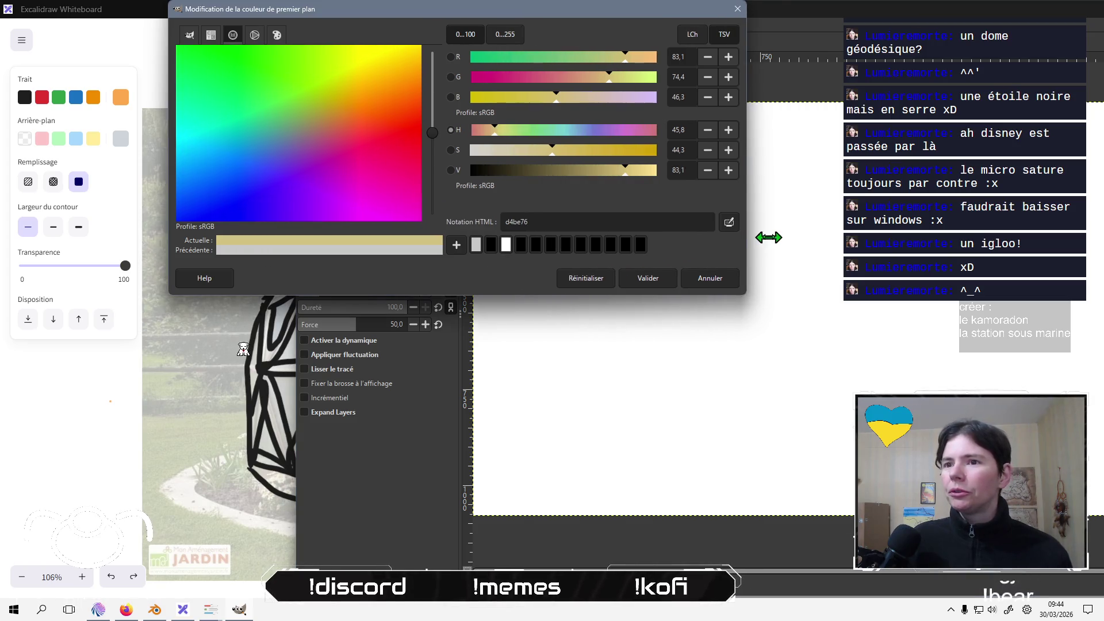
Switch to the colour wheel with triangle and fine-tune the hue between orange and yellow.
click(197, 37)
click(211, 35)
click(194, 39)
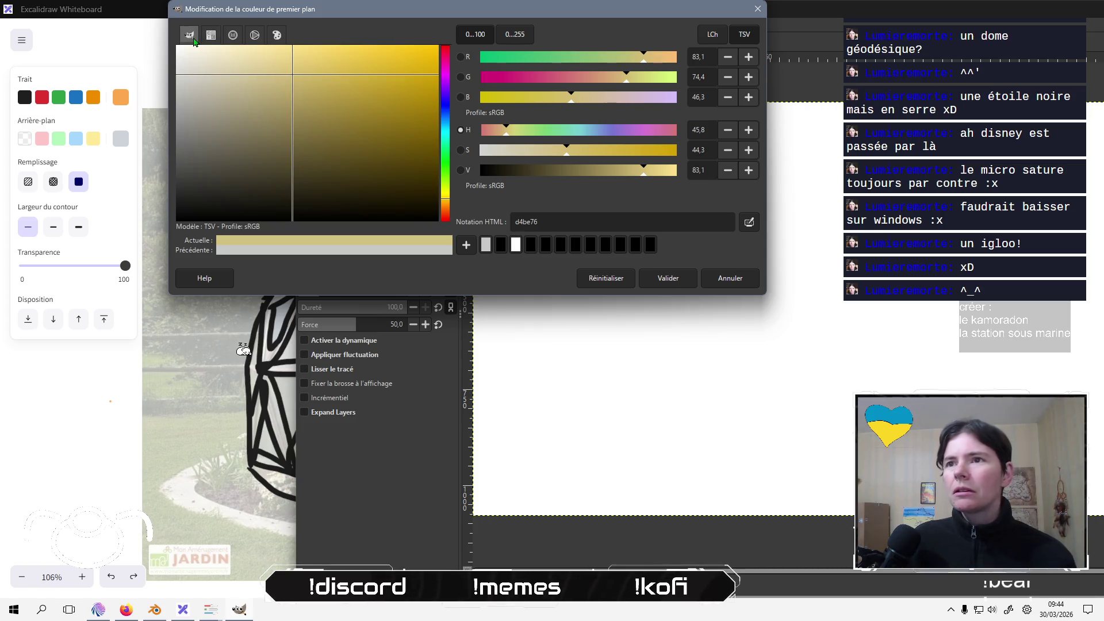
click(256, 36)
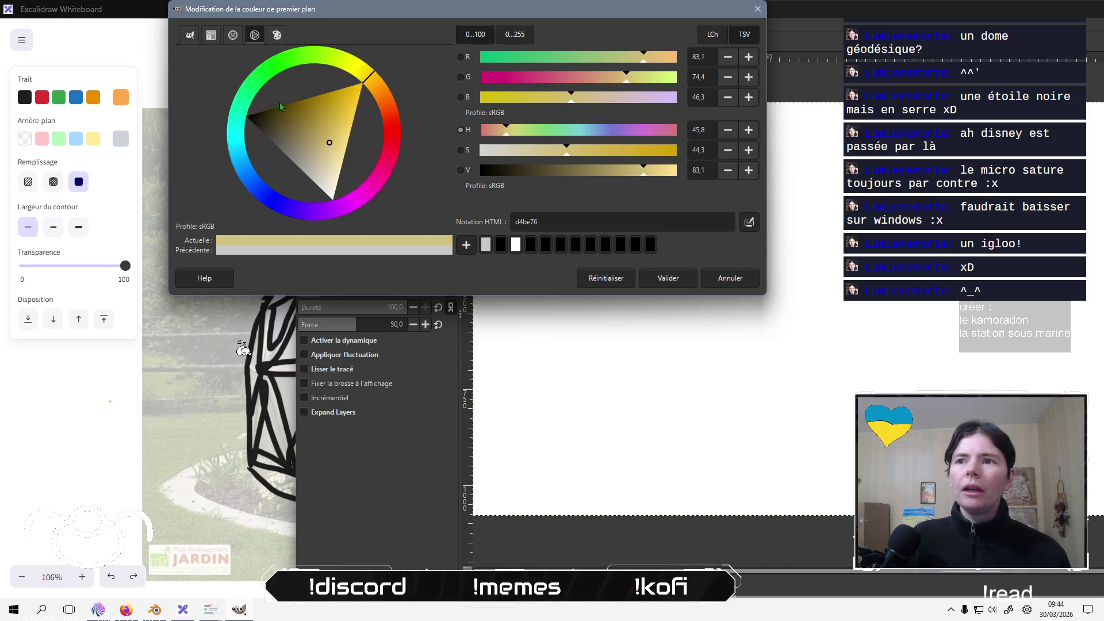
mouse_move(383, 91)
mouse_down()
mouse_move(399, 123)
mouse_move(393, 86)
mouse_up()
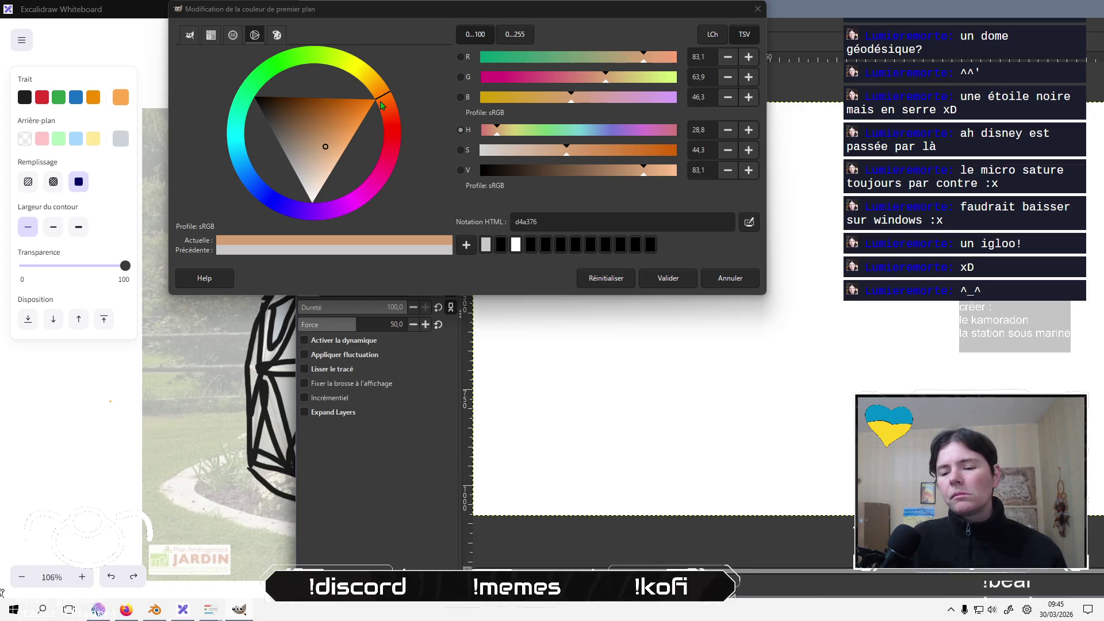
mouse_move(383, 100)
mouse_down()
mouse_move(395, 46)
mouse_move(405, 73)
mouse_move(382, 87)
mouse_move(402, 49)
mouse_move(378, 89)
mouse_up()
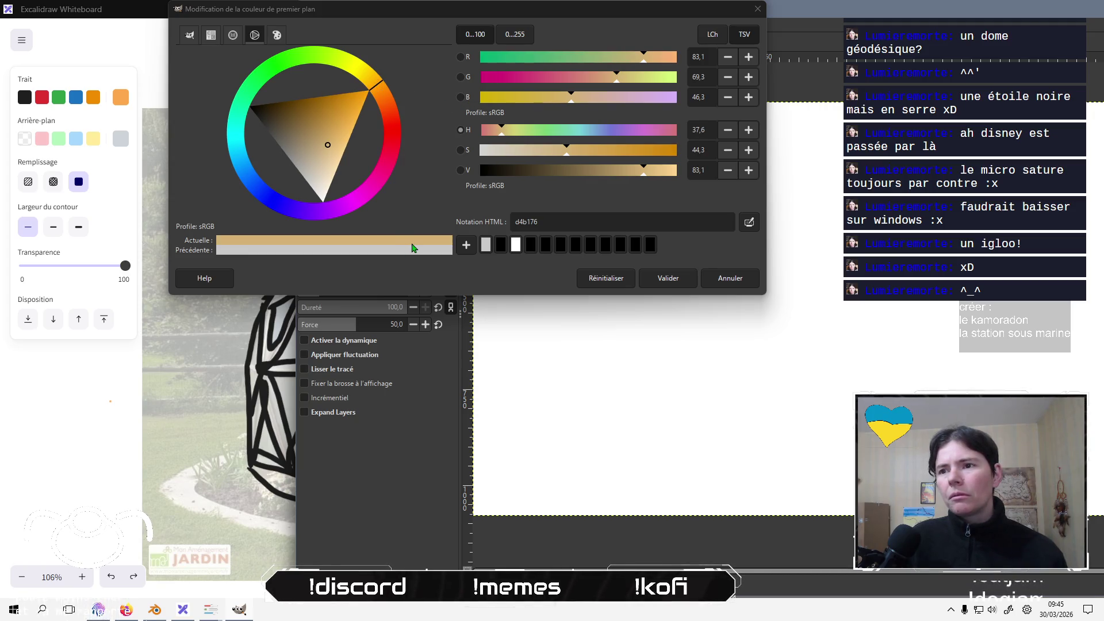
Select the d4b176 hex code, then set Excalidraw's stroke width to the thickest.
double_click(532, 223)
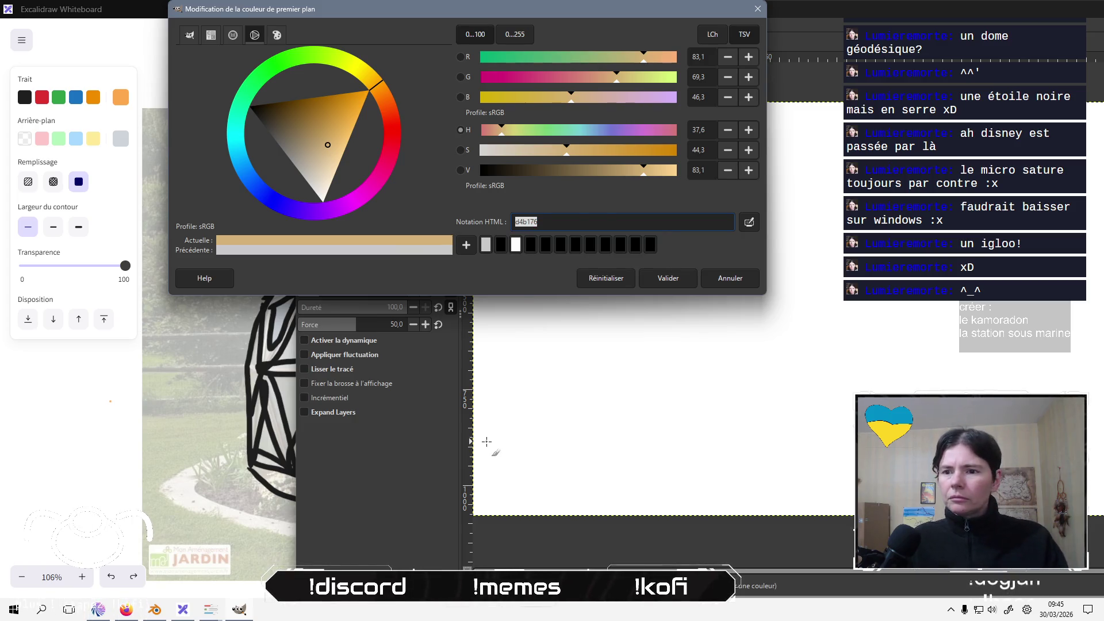
click(134, 7)
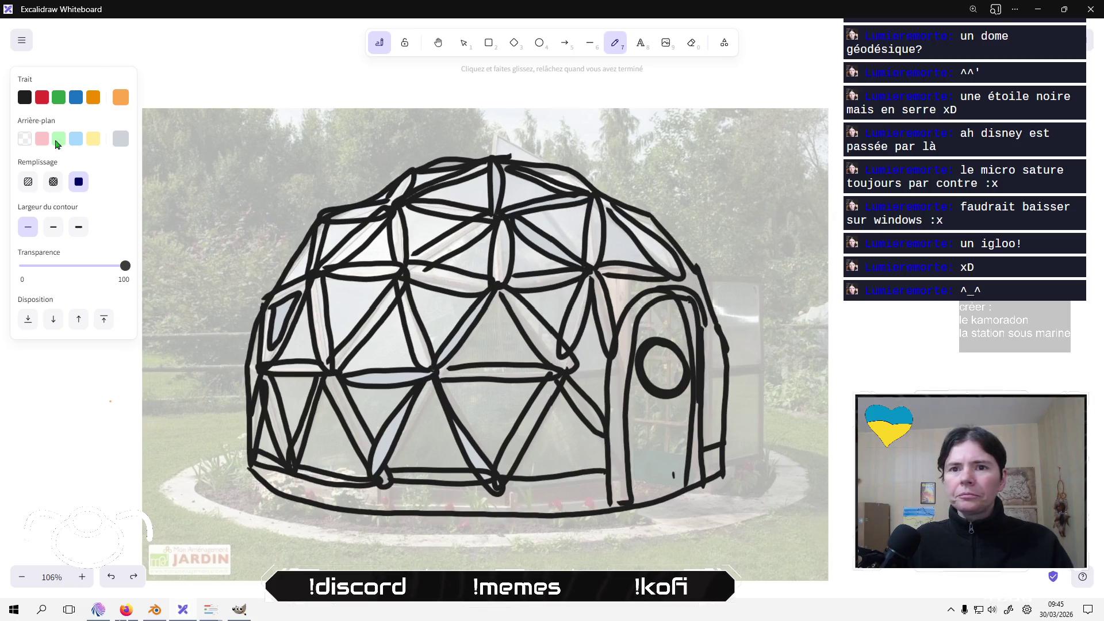
click(76, 229)
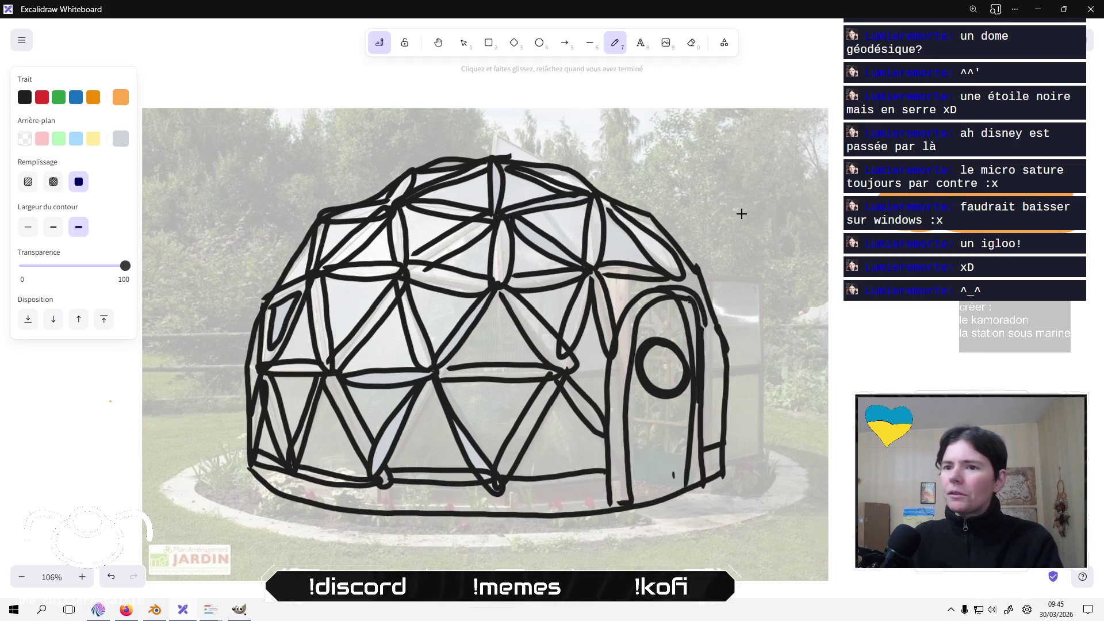
Lighten the colour to pale beige, enter and copy hex fcda9f, then return to Excalidraw.
key(alt+Tab)
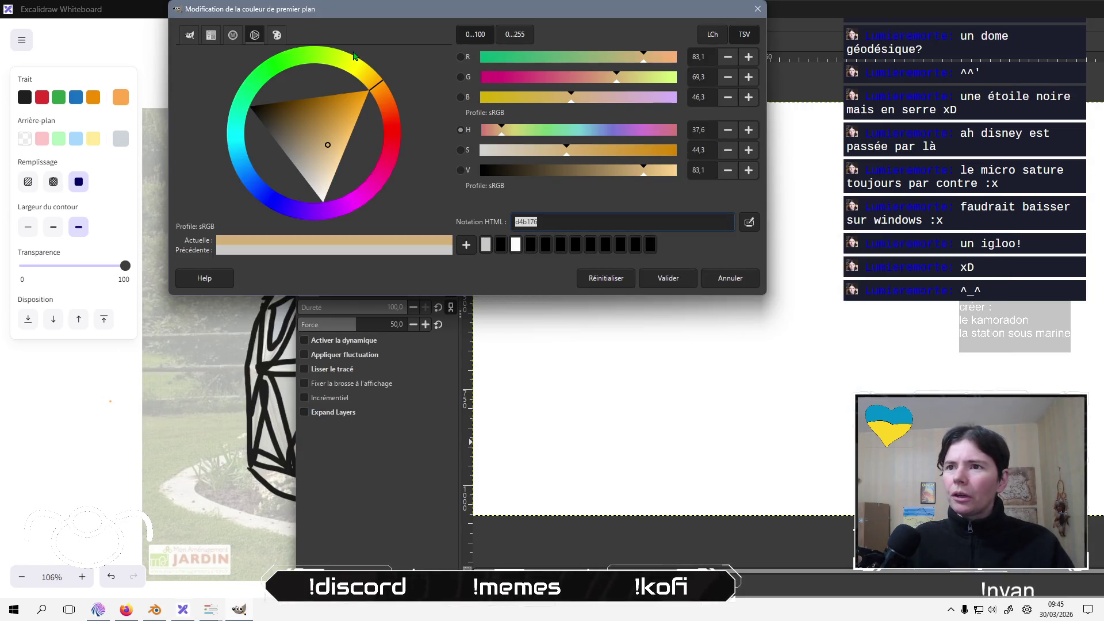
click(342, 129)
drag(342, 130, 337, 161)
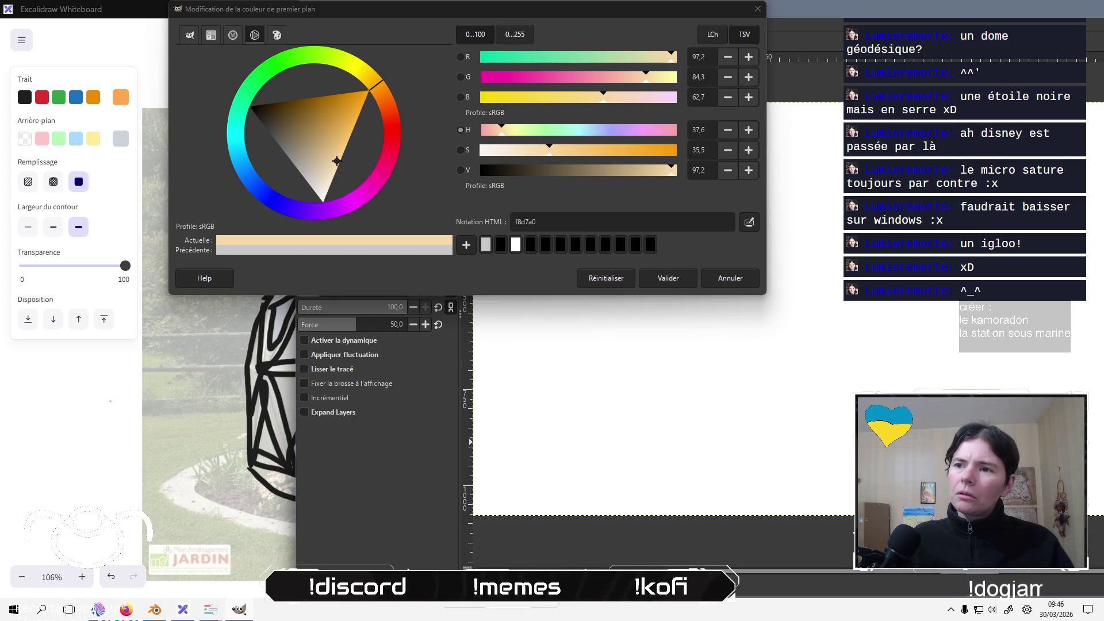
triple_click(549, 221)
text(fcda9f)
key(Return)
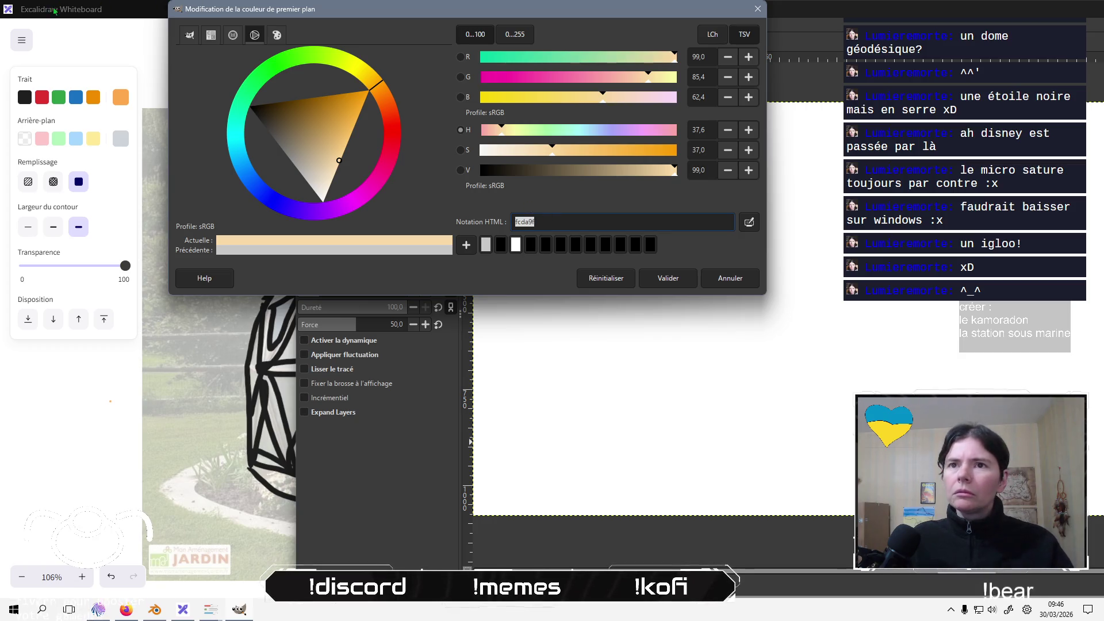
key(alt+Tab)
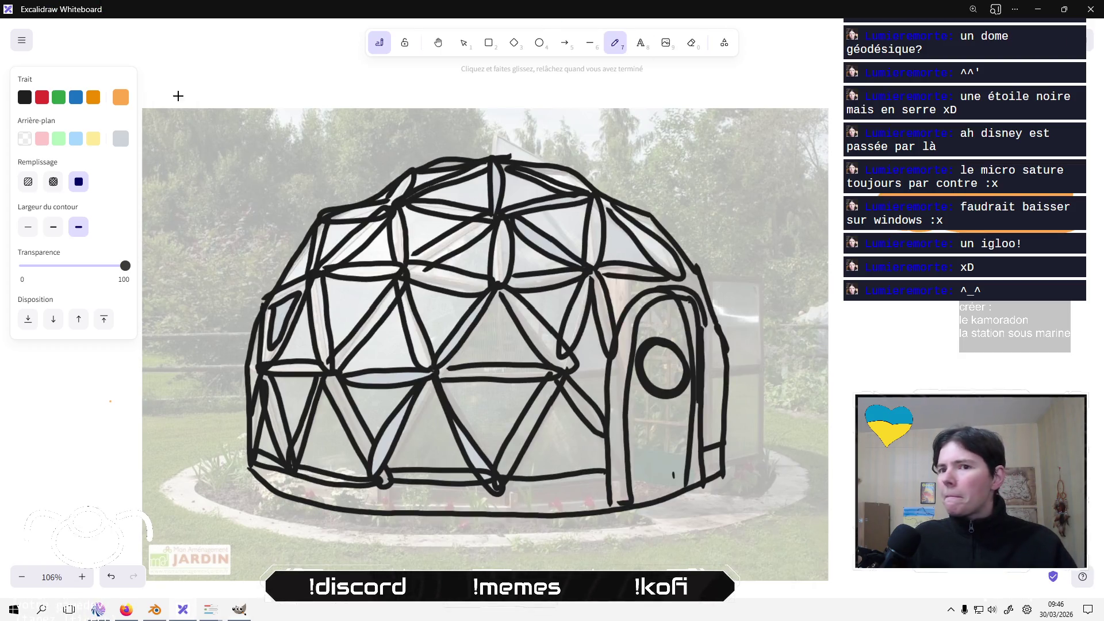
Paste fcda9f as the stroke colour, draw a test stroke right of the dome, then switch to Firefox.
click(127, 101)
click(208, 248)
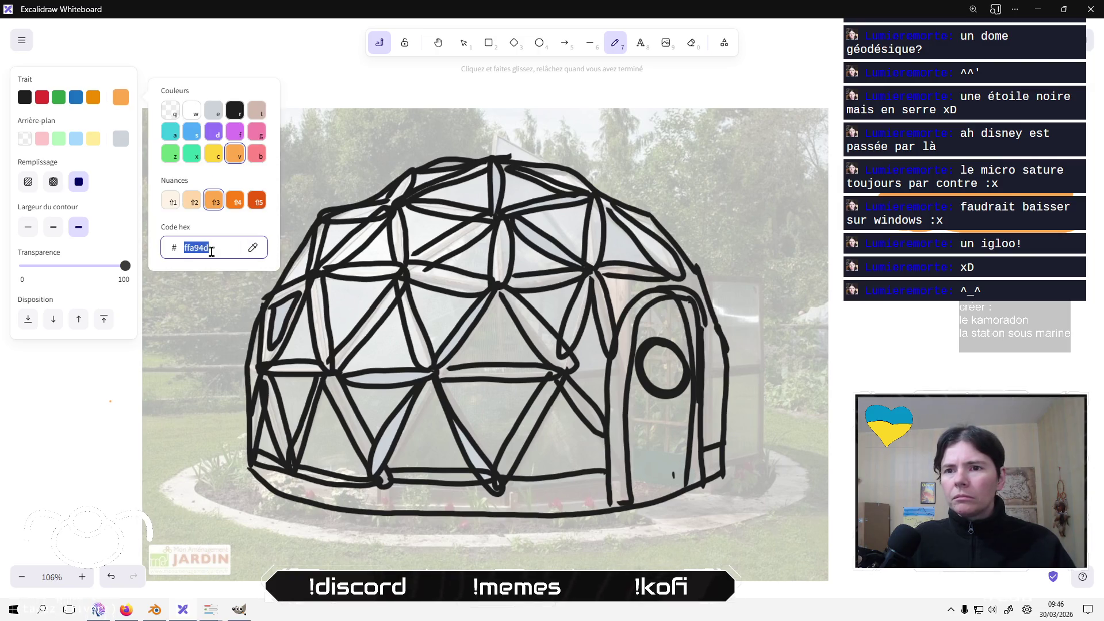
text(fcda9f)
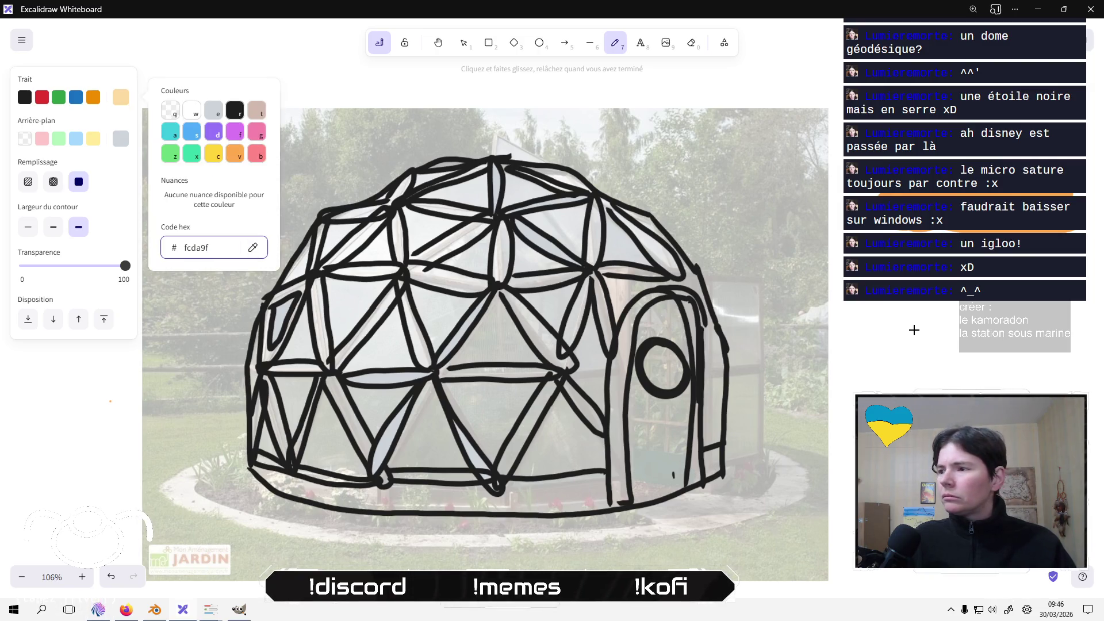
click(914, 330)
mouse_move(924, 323)
mouse_down()
mouse_move(908, 327)
mouse_move(977, 322)
mouse_move(948, 330)
mouse_move(977, 305)
mouse_move(1001, 338)
mouse_move(1041, 305)
mouse_move(1019, 328)
mouse_up()
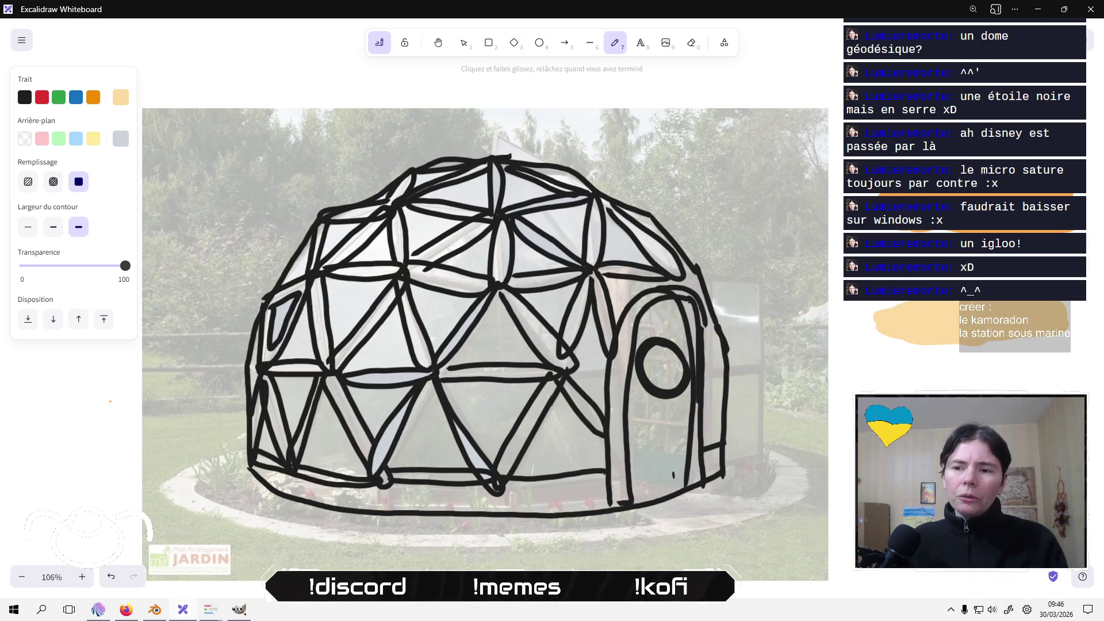
key(alt+Tab)
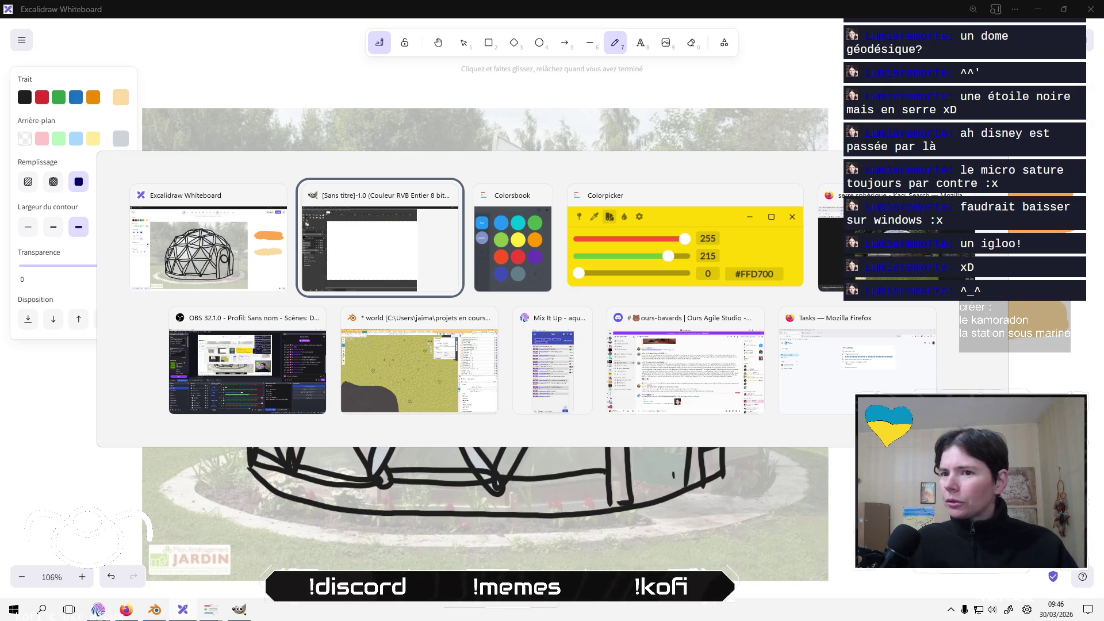
key(Tab)
key(Tab)
key(Tab)
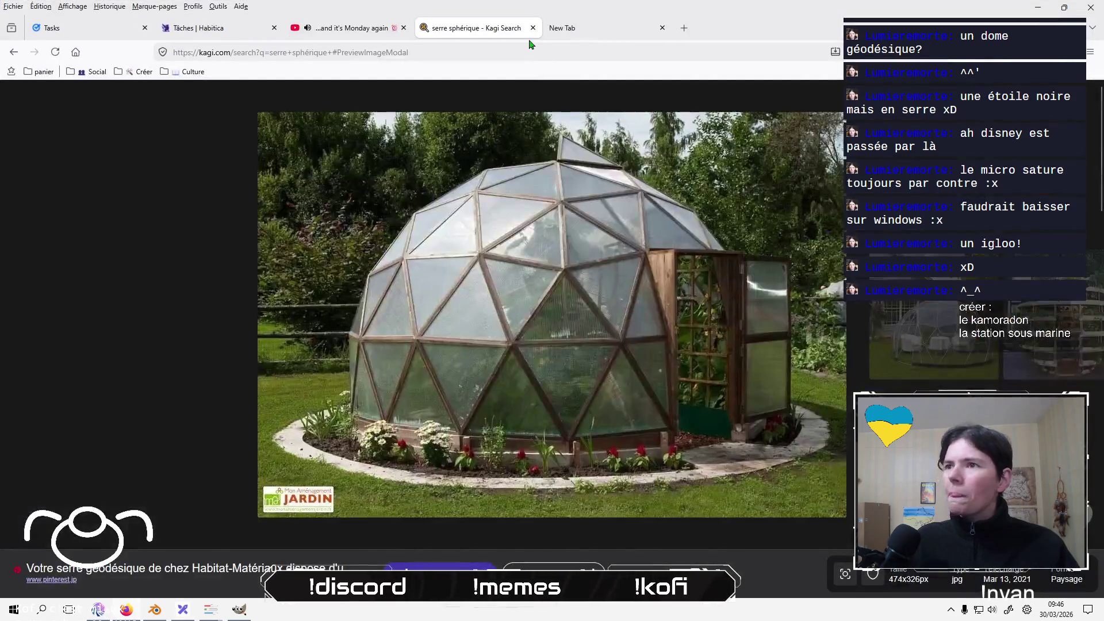
Search 'star wars comics' and scroll through the Images results.
click(586, 31)
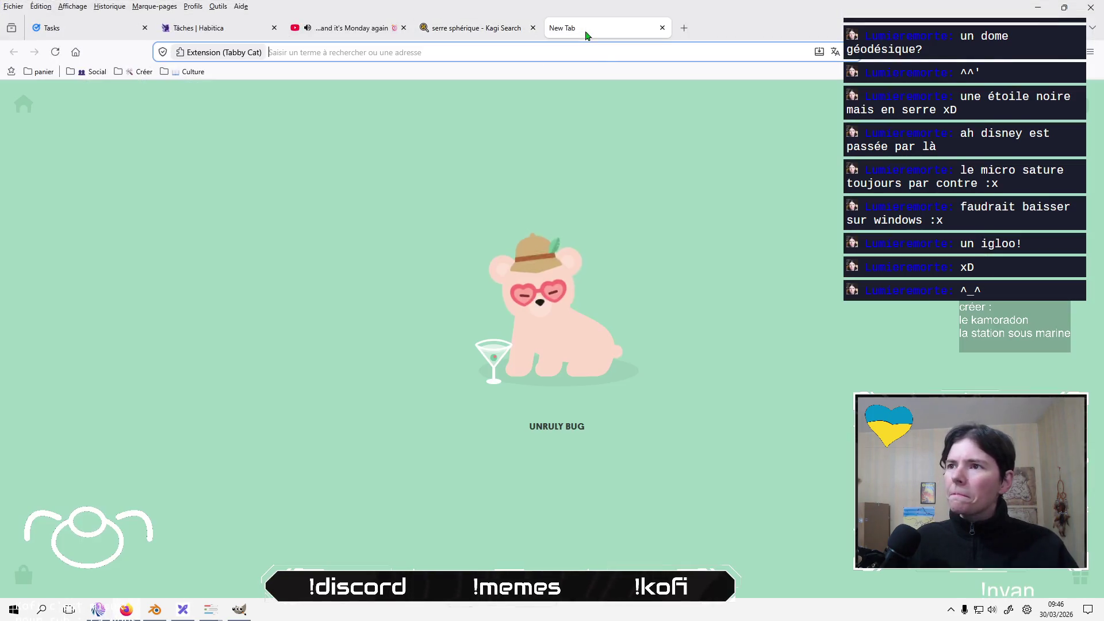
click(594, 50)
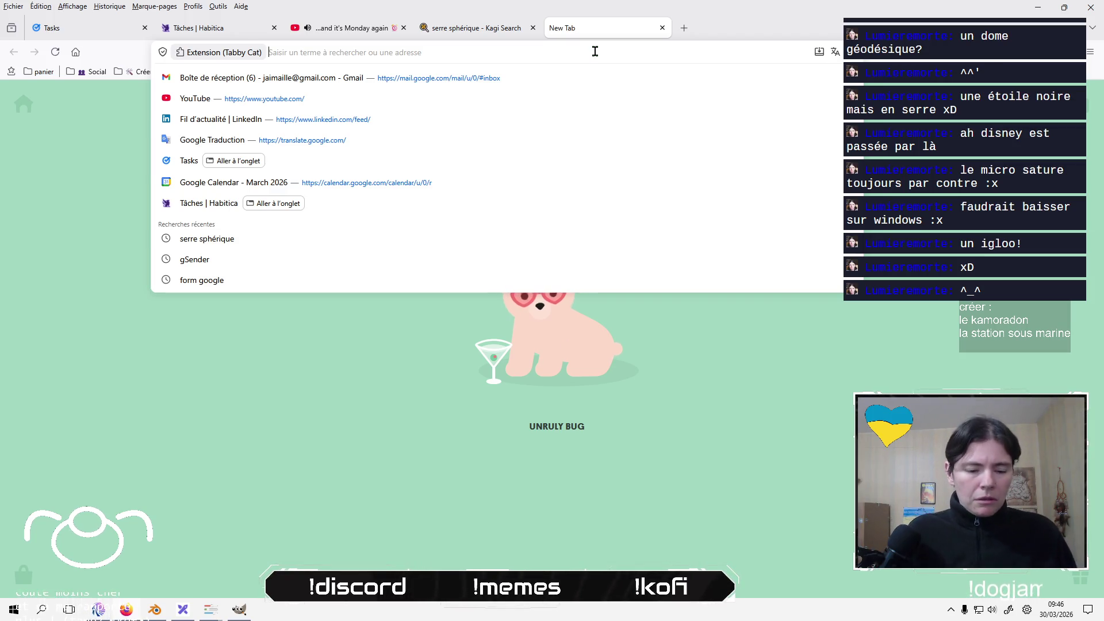
text(star)
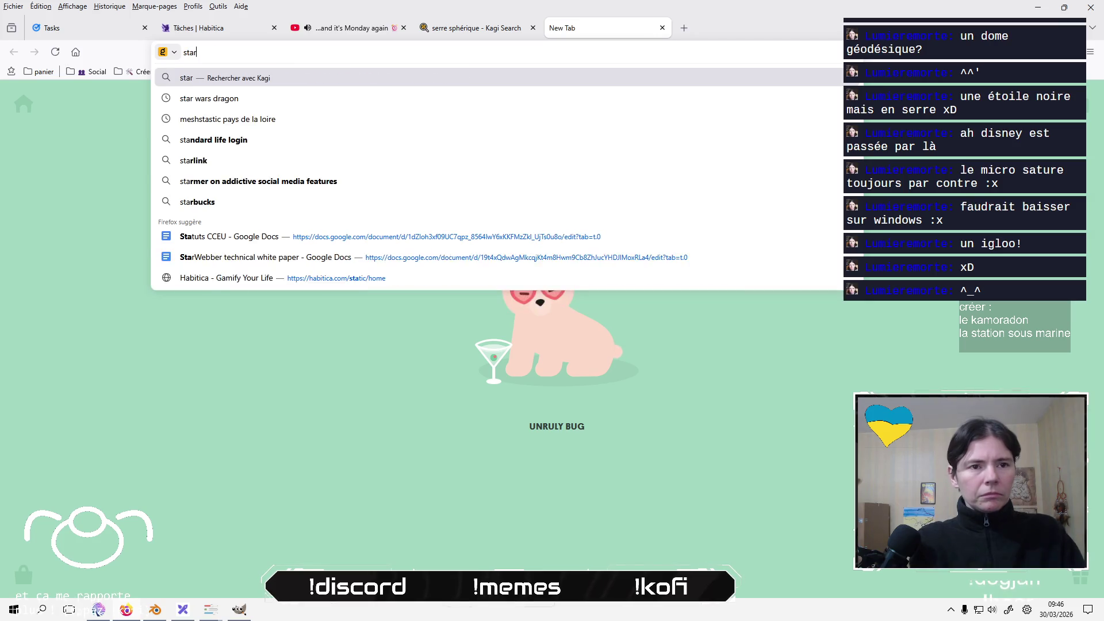
text( wars )
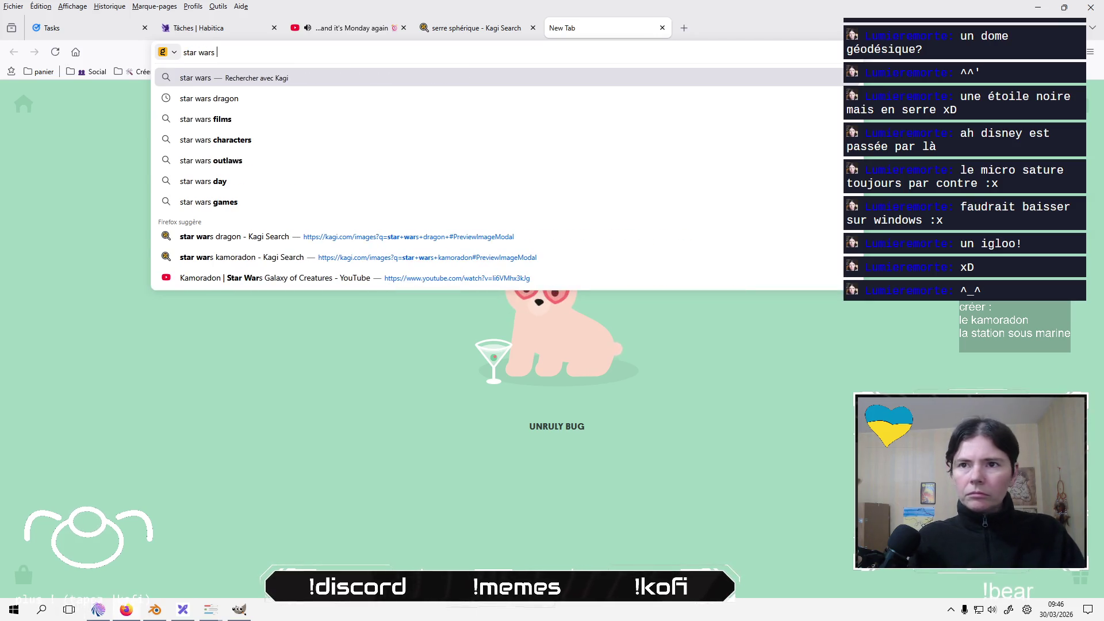
text(comics)
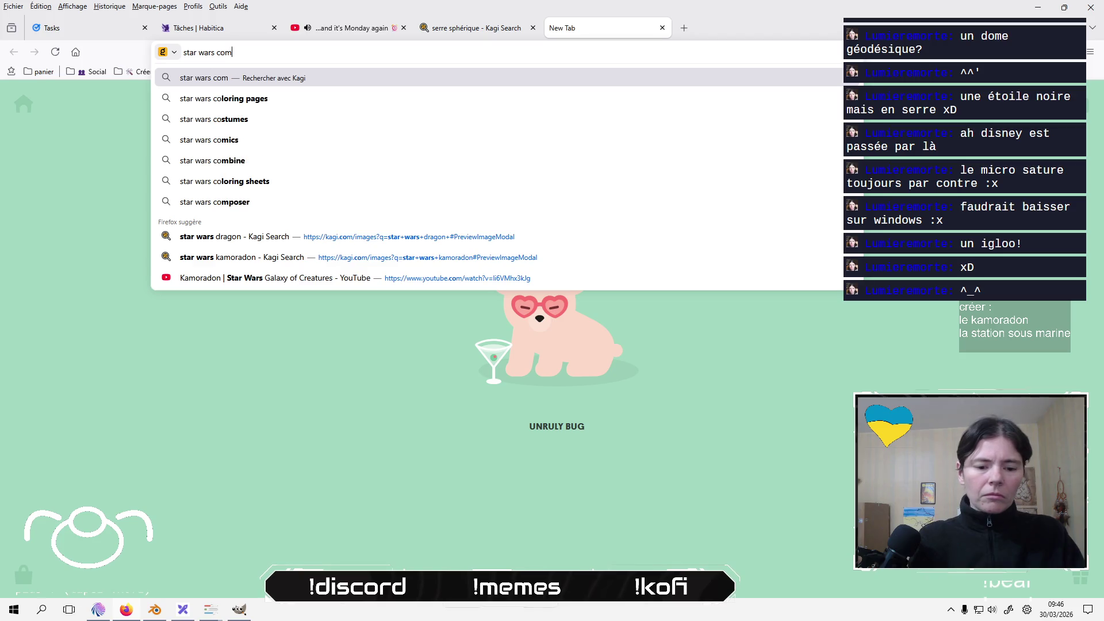
key(Return)
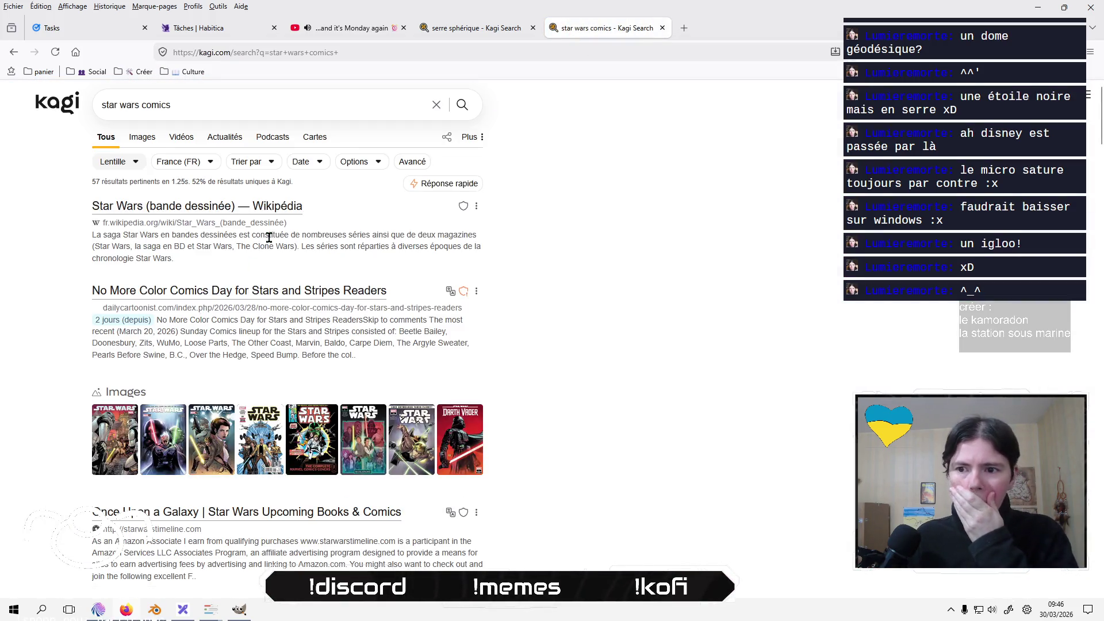
click(142, 138)
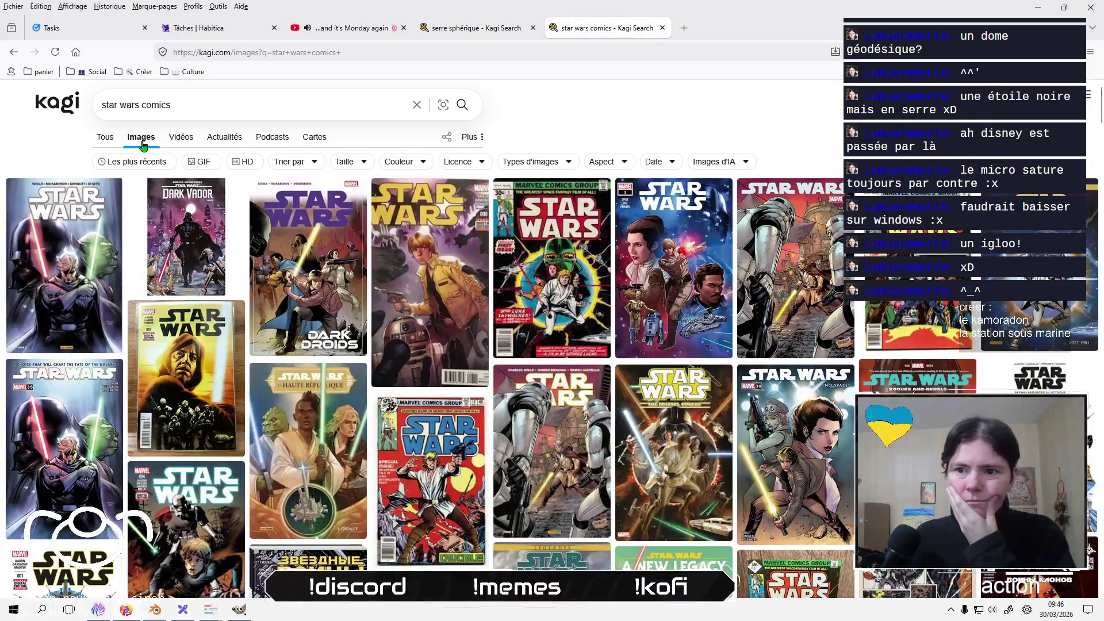
scroll(377, 246, down, 10)
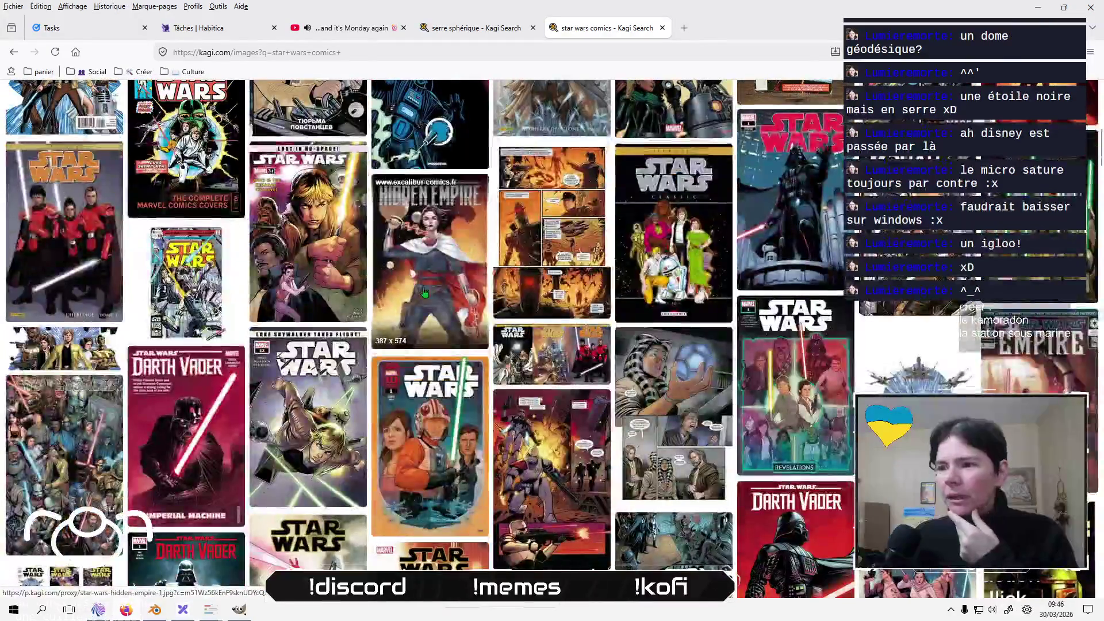
scroll(424, 293, down, 10)
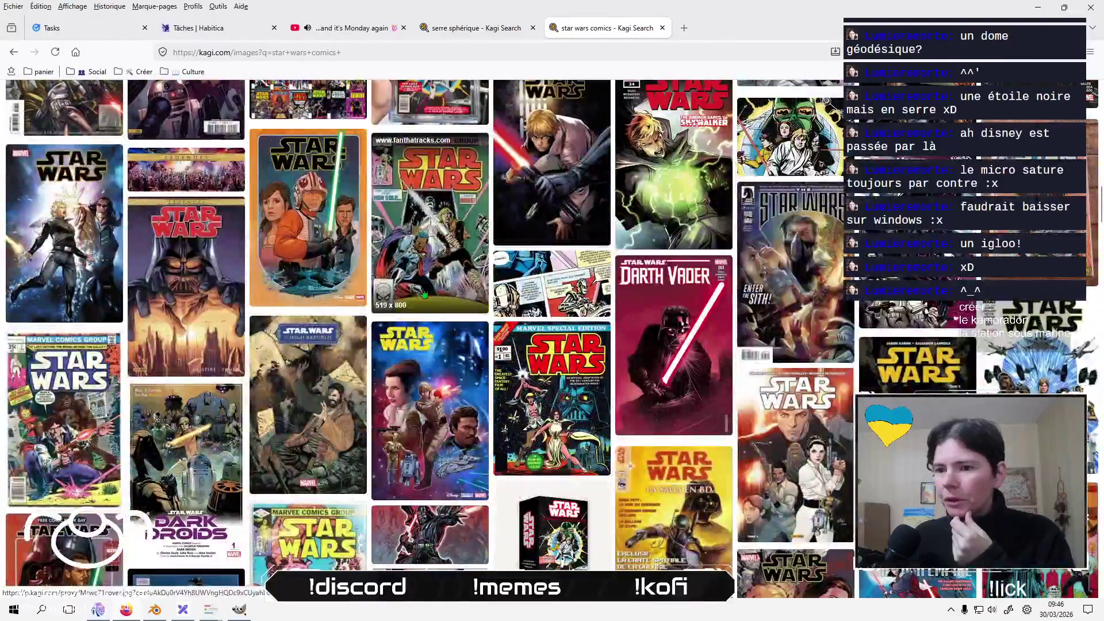
scroll(424, 293, down, 15)
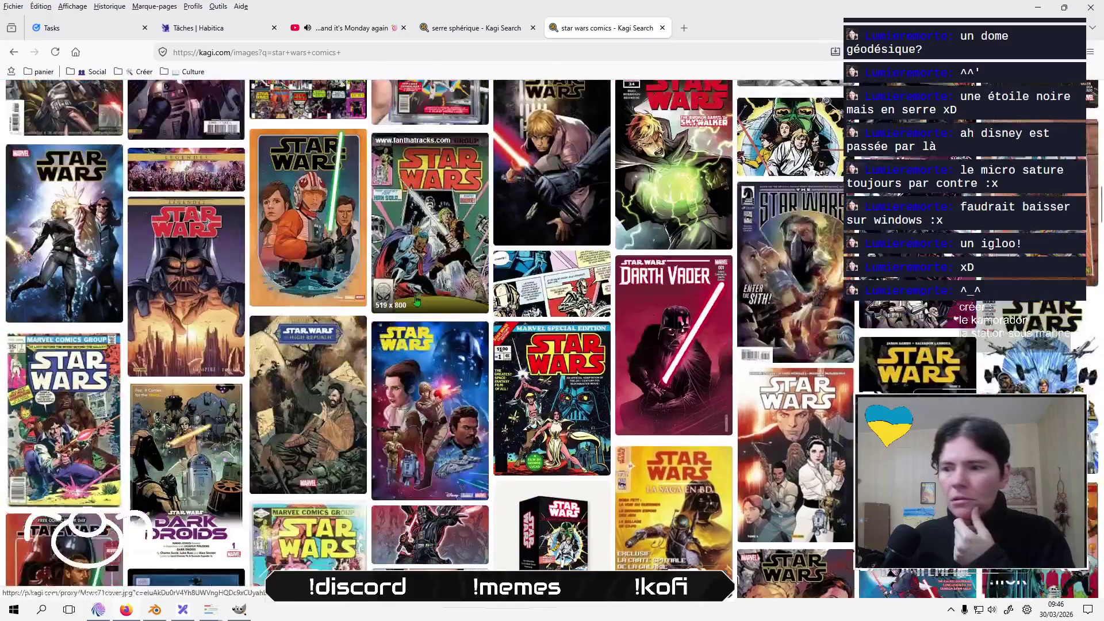
scroll(414, 304, up, 20)
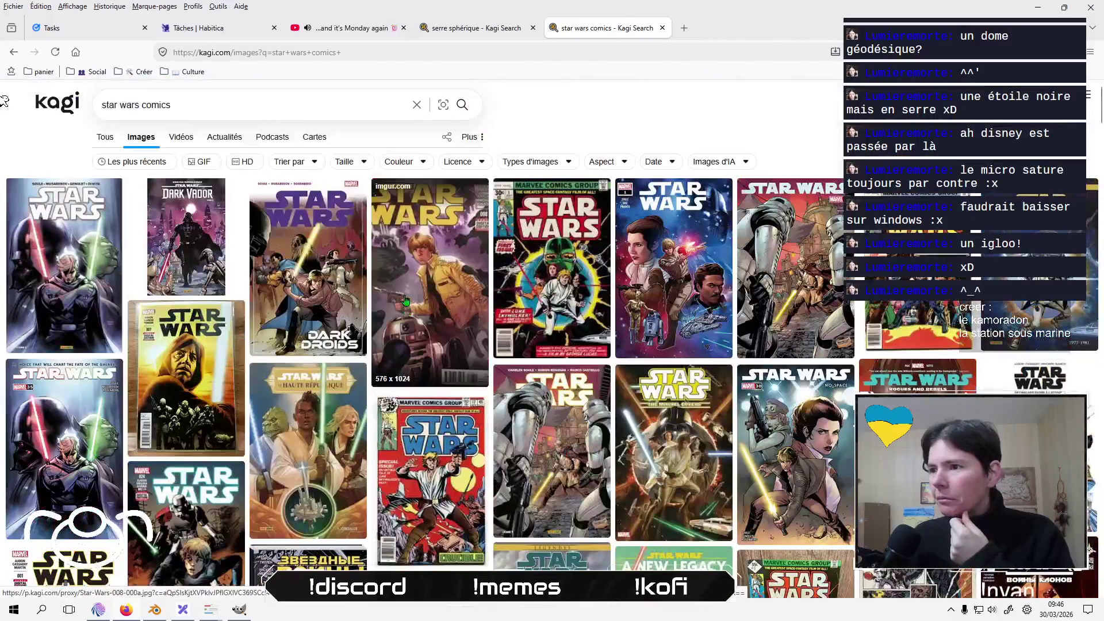
click(262, 108)
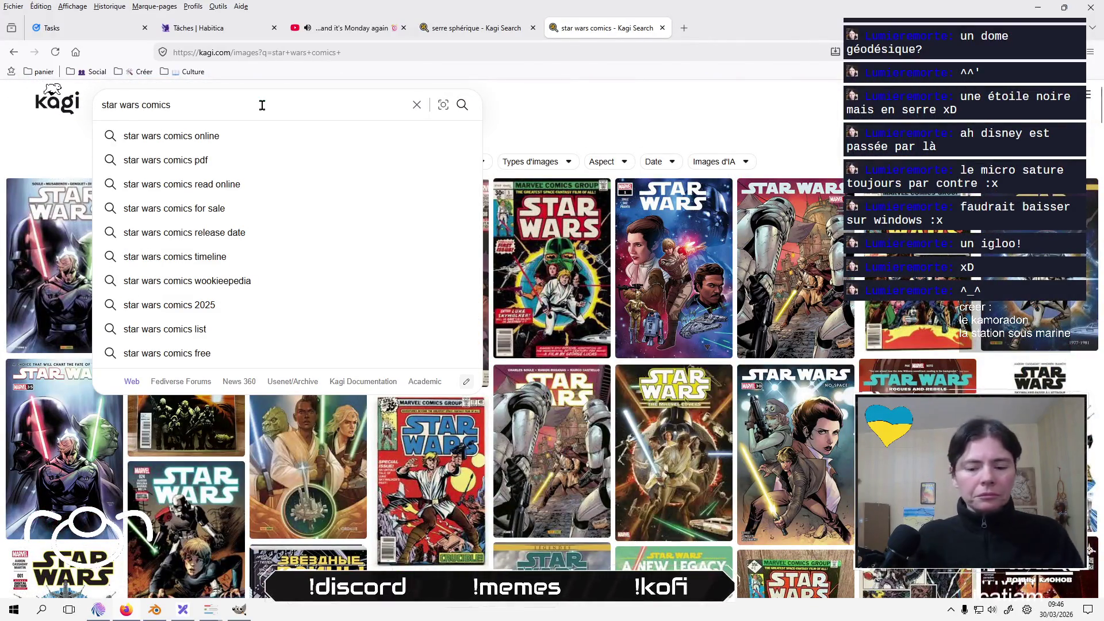
key(ctrl+shift+Left)
key(BackSpace)
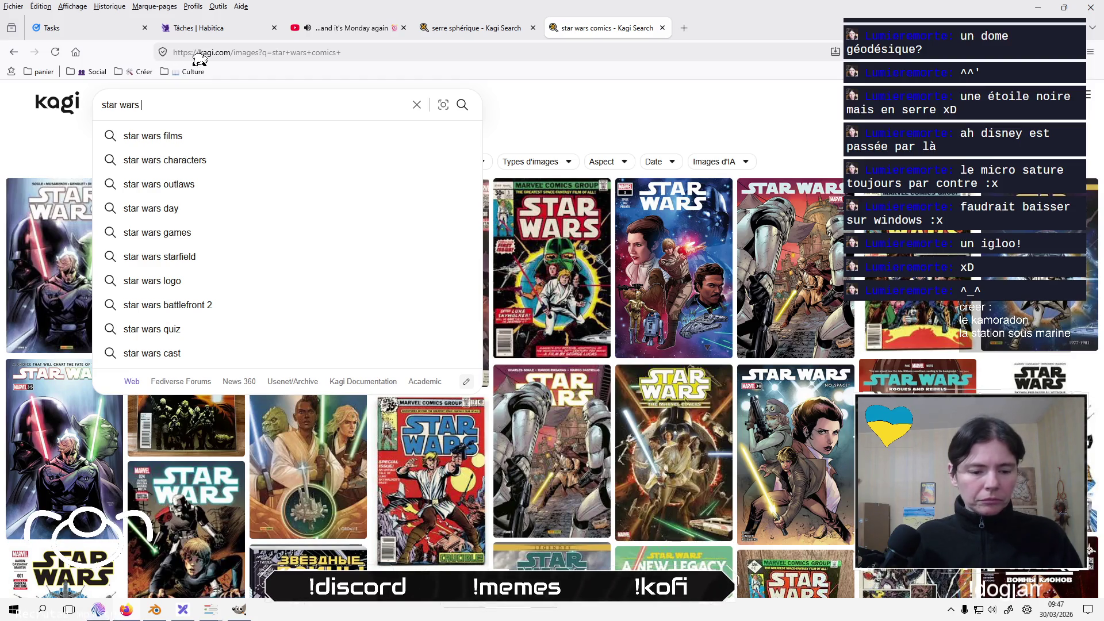
text(cartoon)
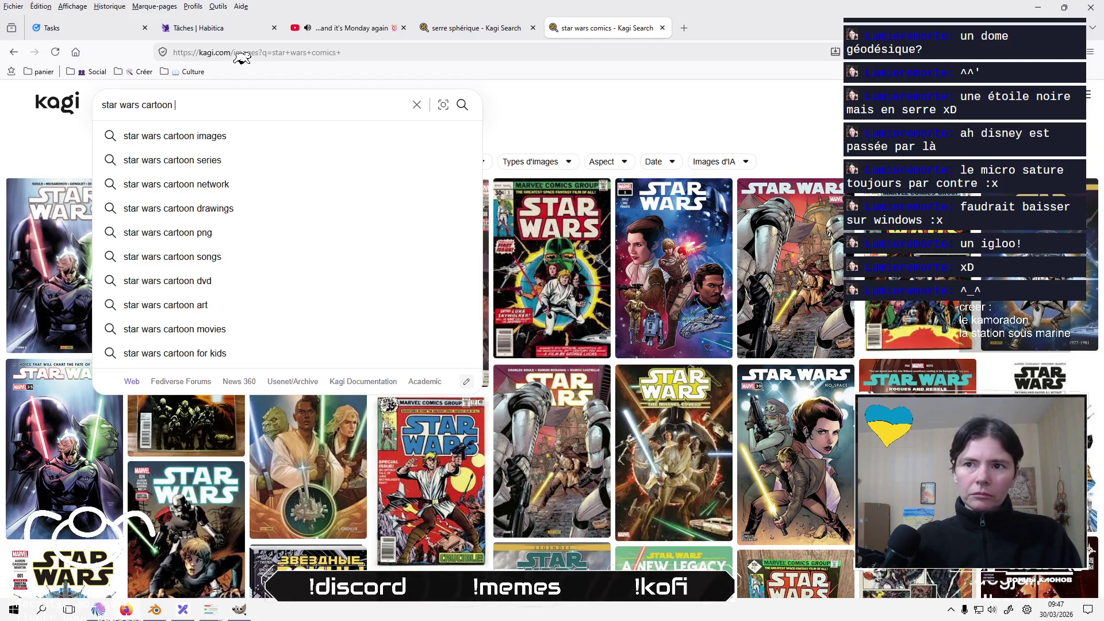
key(Down)
key(Down)
key(Return)
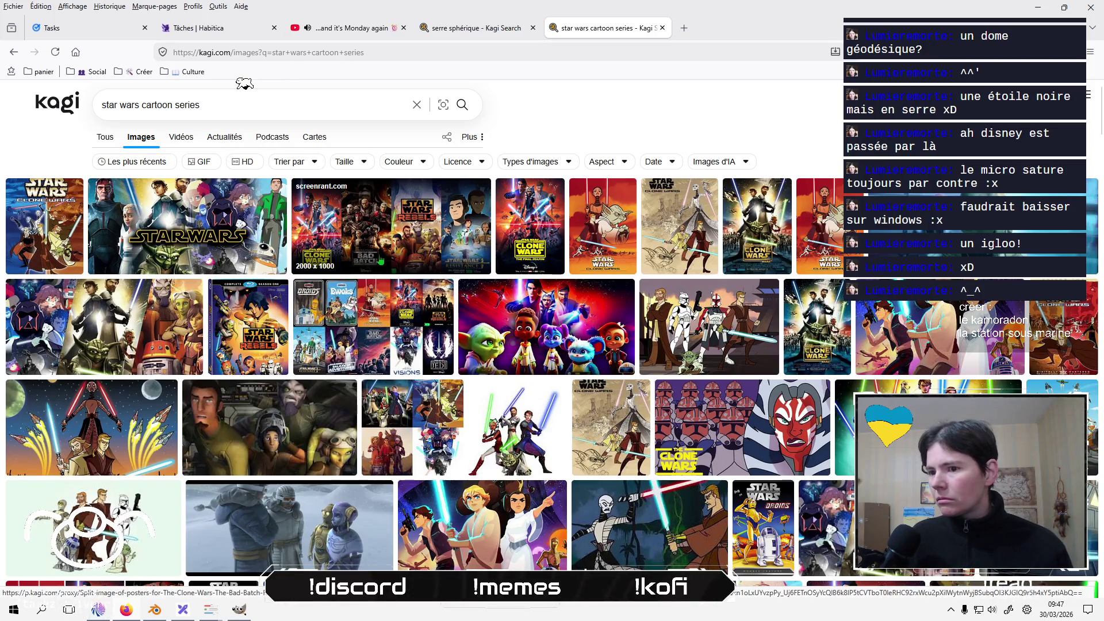
scroll(384, 219, down, 2)
scroll(379, 261, down, 4)
scroll(379, 262, down, 4)
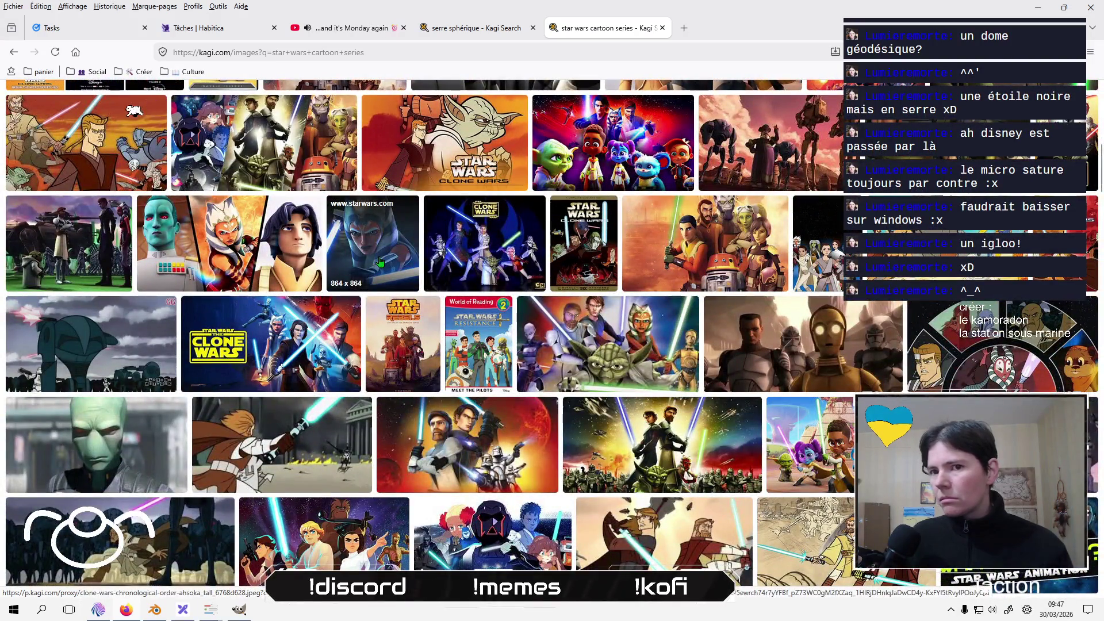
scroll(379, 261, down, 4)
scroll(379, 262, down, 4)
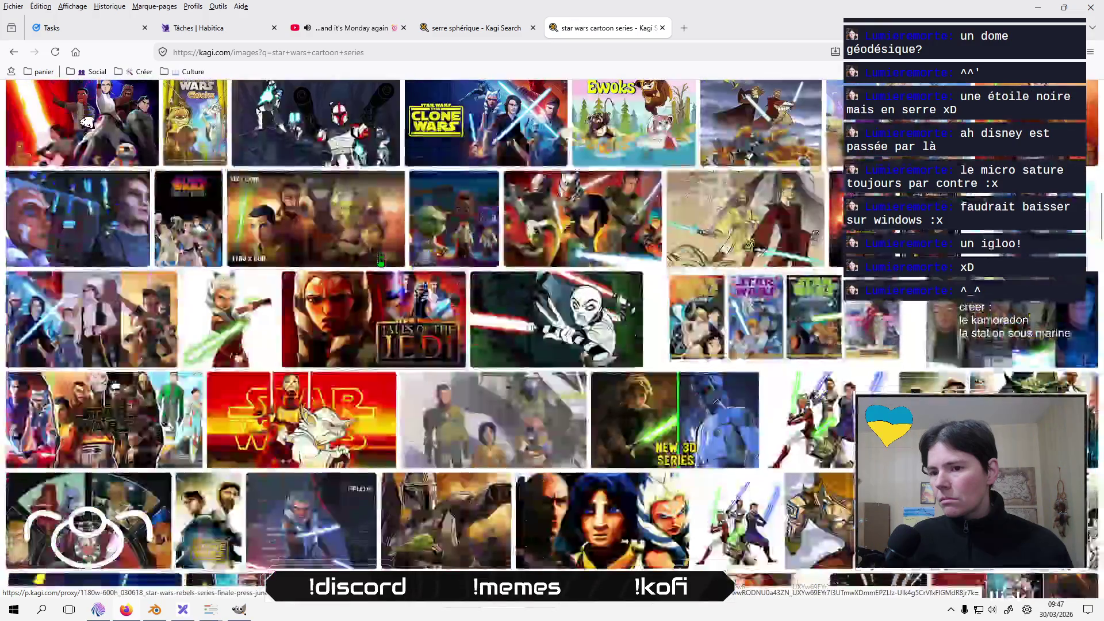
scroll(379, 262, down, 5)
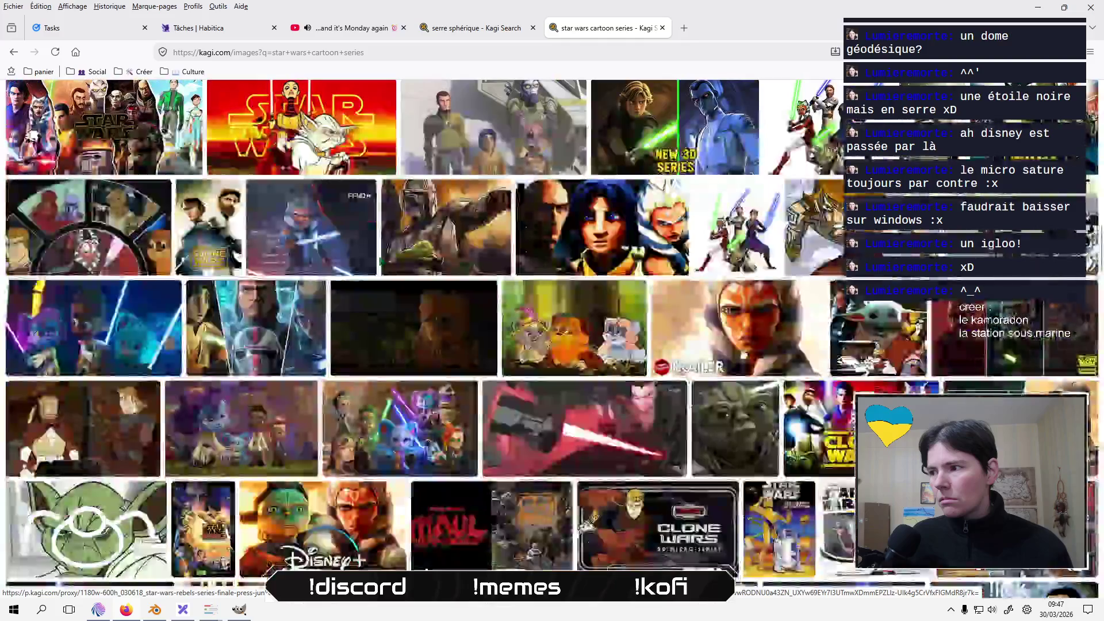
scroll(380, 261, down, 1)
scroll(381, 262, down, 4)
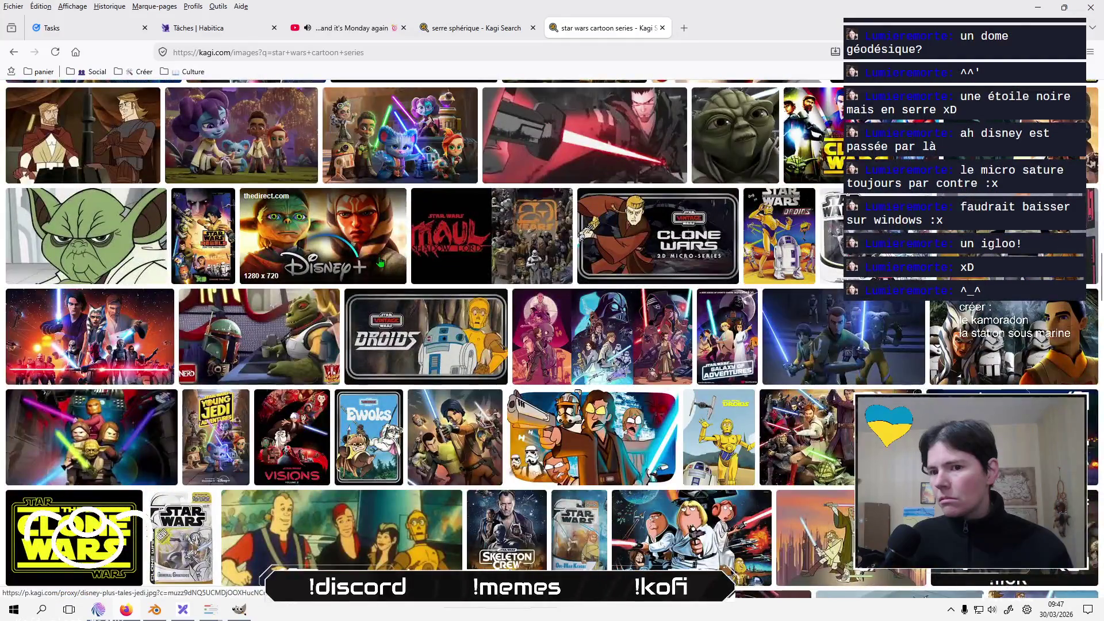
scroll(379, 262, down, 5)
scroll(380, 261, down, 5)
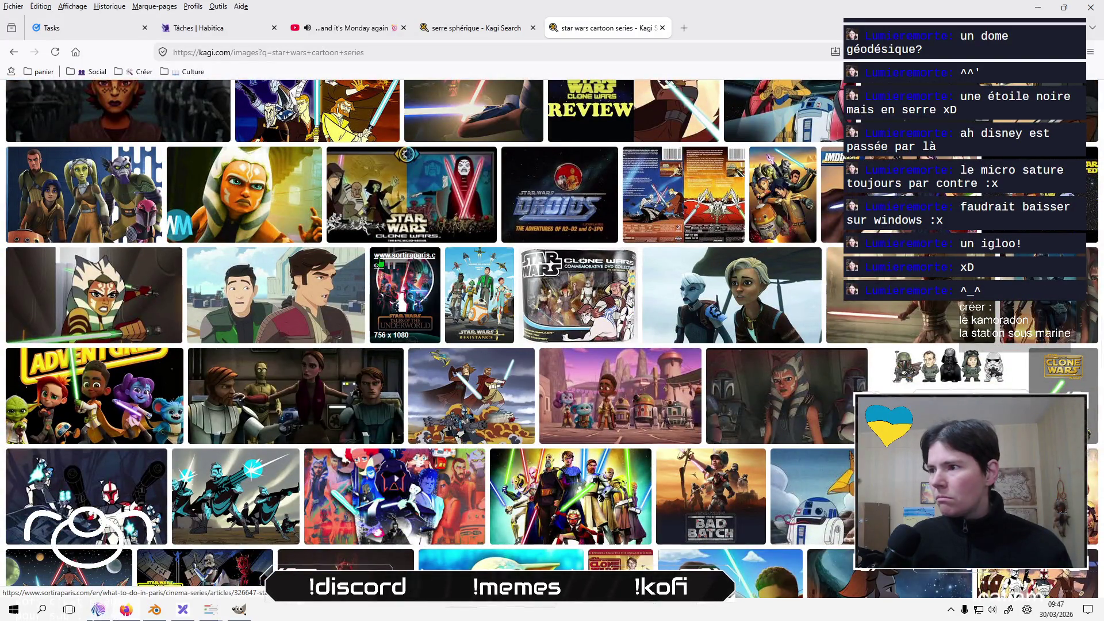
scroll(379, 262, down, 3)
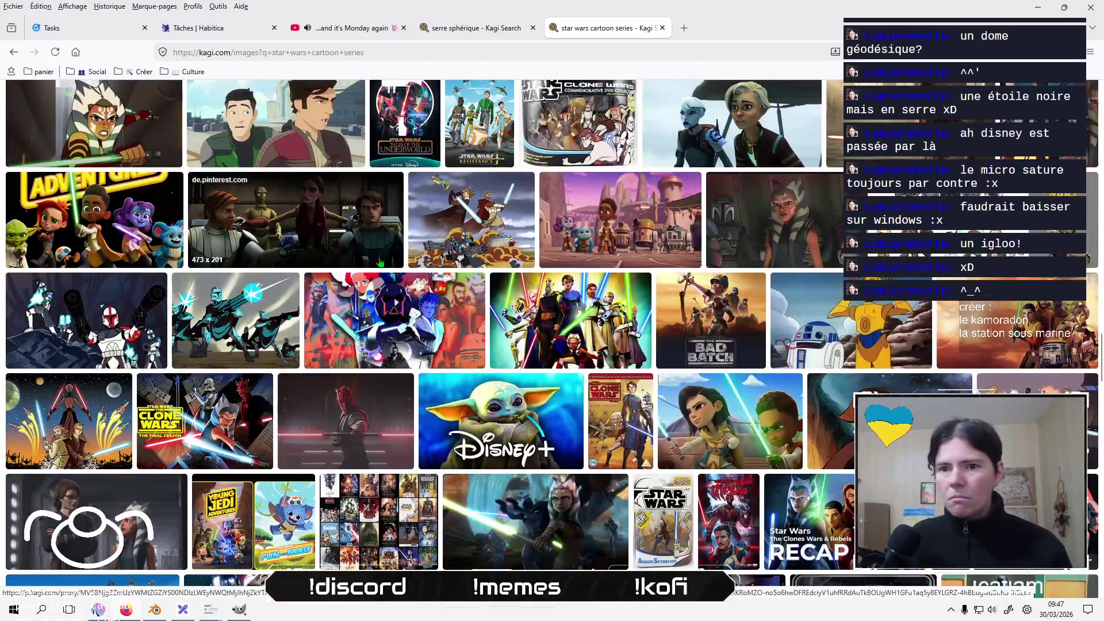
scroll(380, 262, down, 3)
scroll(379, 261, down, 3)
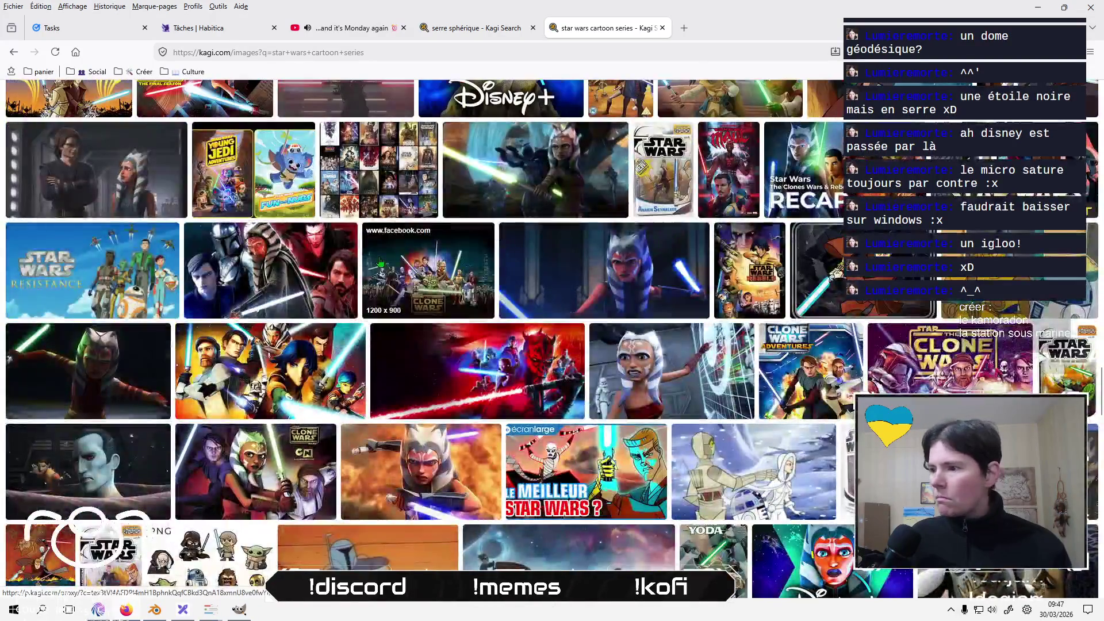
scroll(380, 261, down, 5)
scroll(381, 261, down, 4)
scroll(379, 262, down, 4)
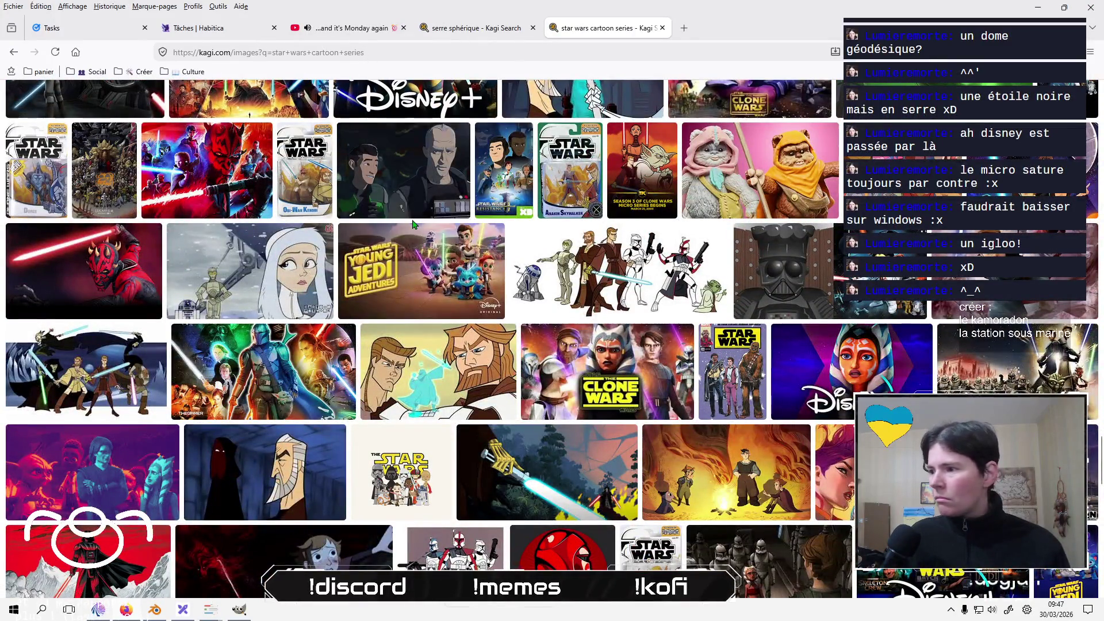
scroll(416, 245, down, 8)
scroll(415, 246, up, 20)
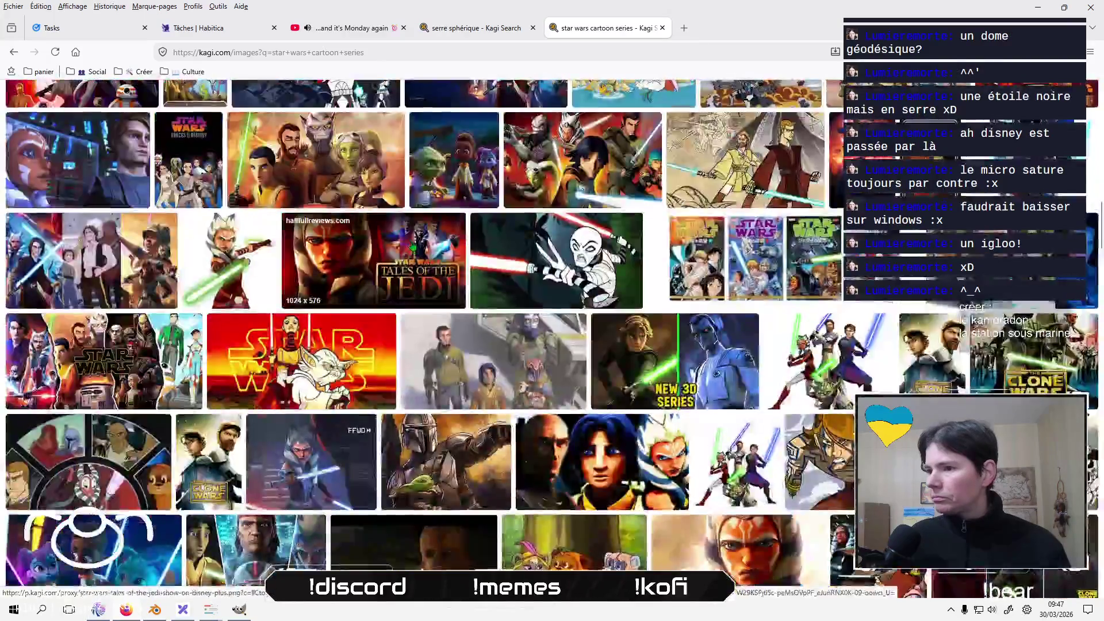
scroll(410, 236, up, 2)
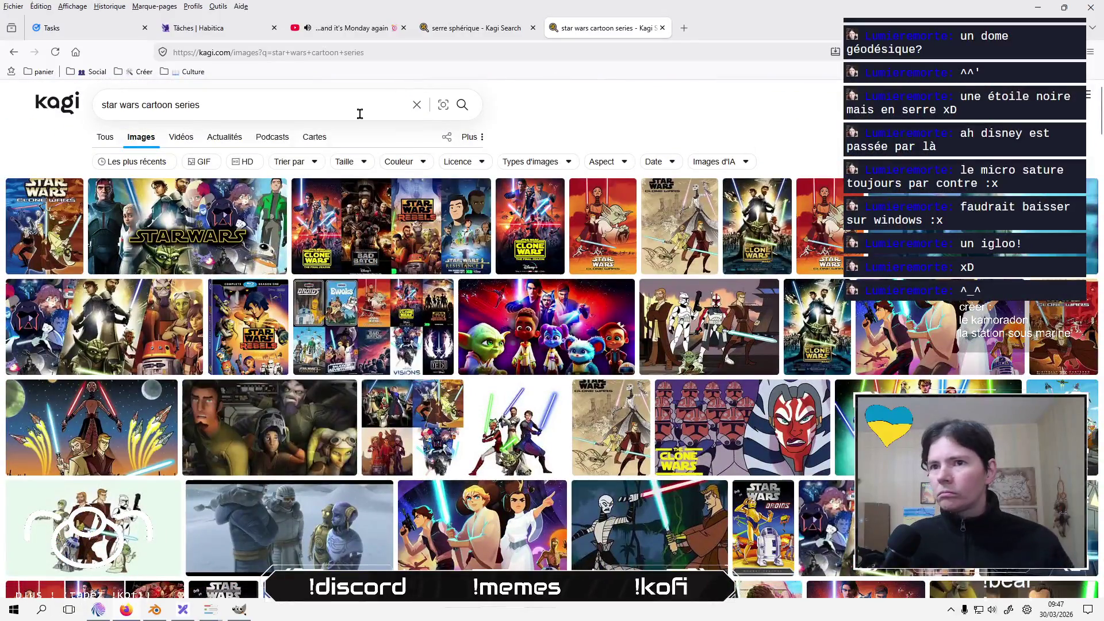
Search images for 'star wars cartoon series spaceship', then start replacing the query with 'clone wars'.
click(342, 118)
text(spaceship)
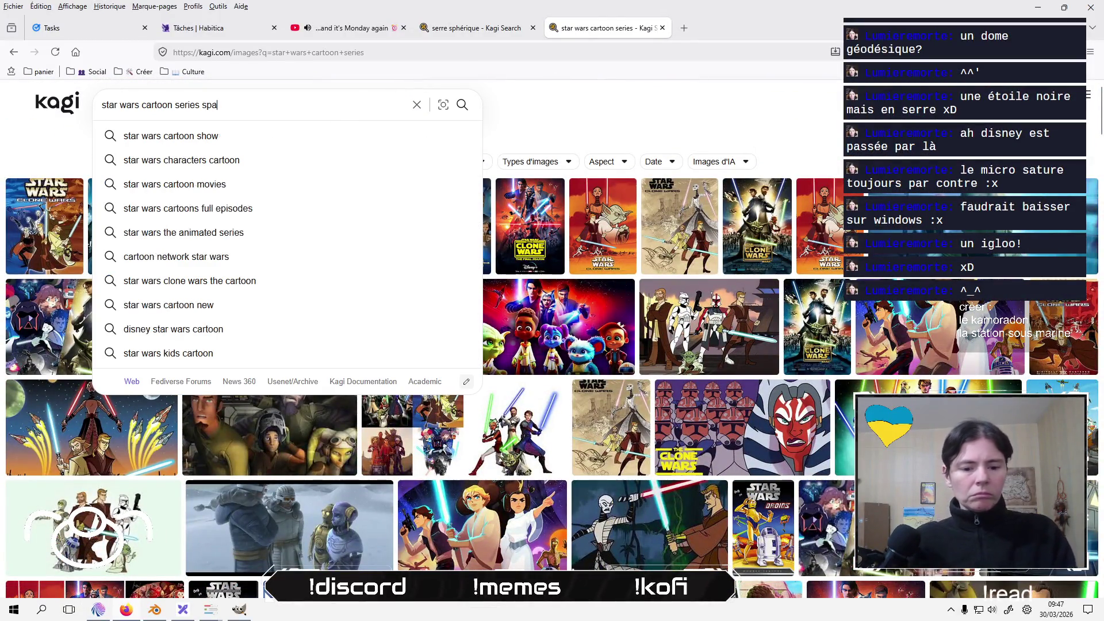
key(Return)
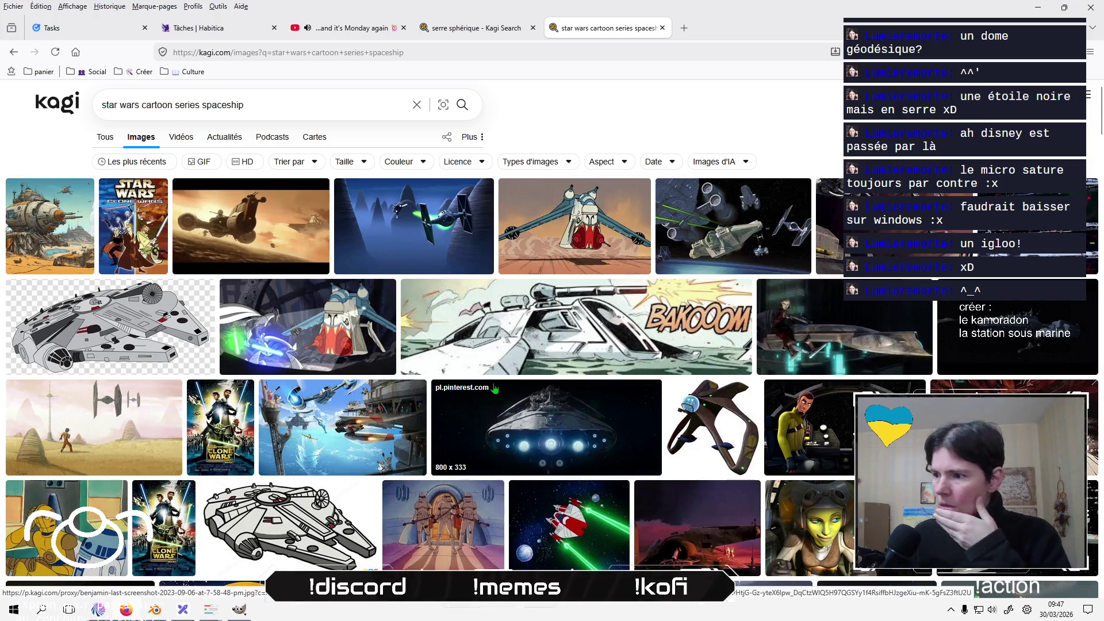
scroll(494, 389, down, 3)
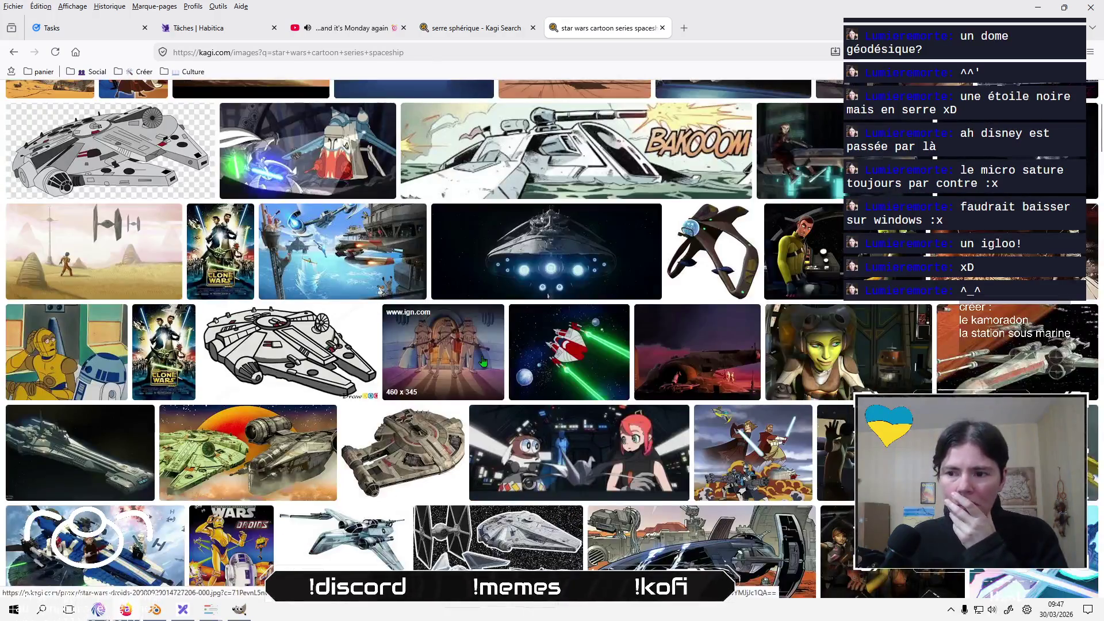
scroll(481, 360, up, 3)
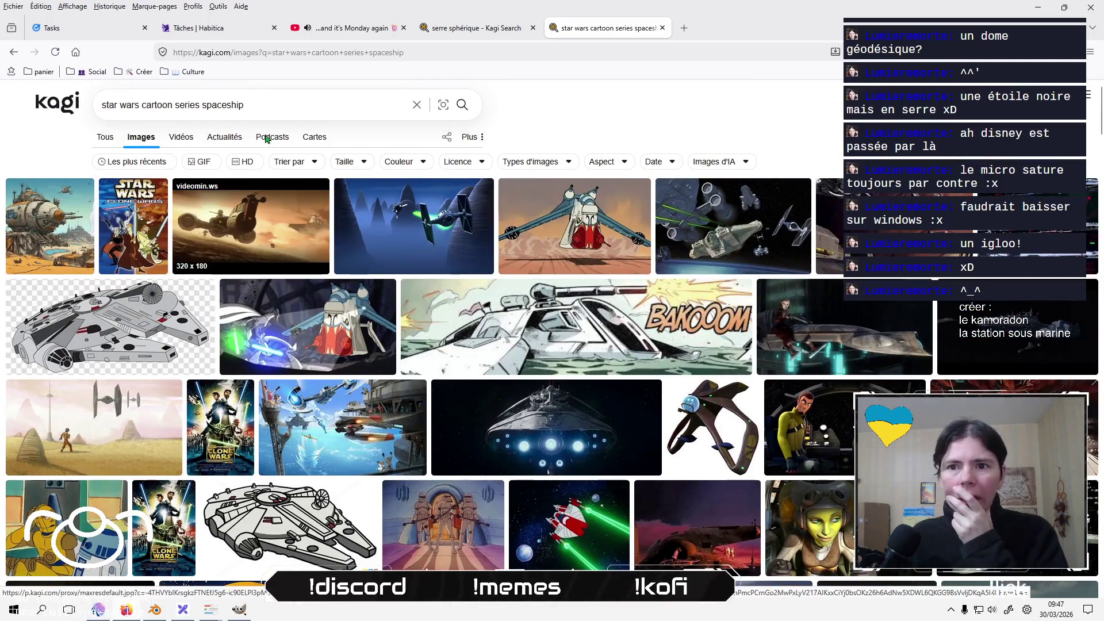
drag(140, 107, 257, 115)
text(clone wars uni)
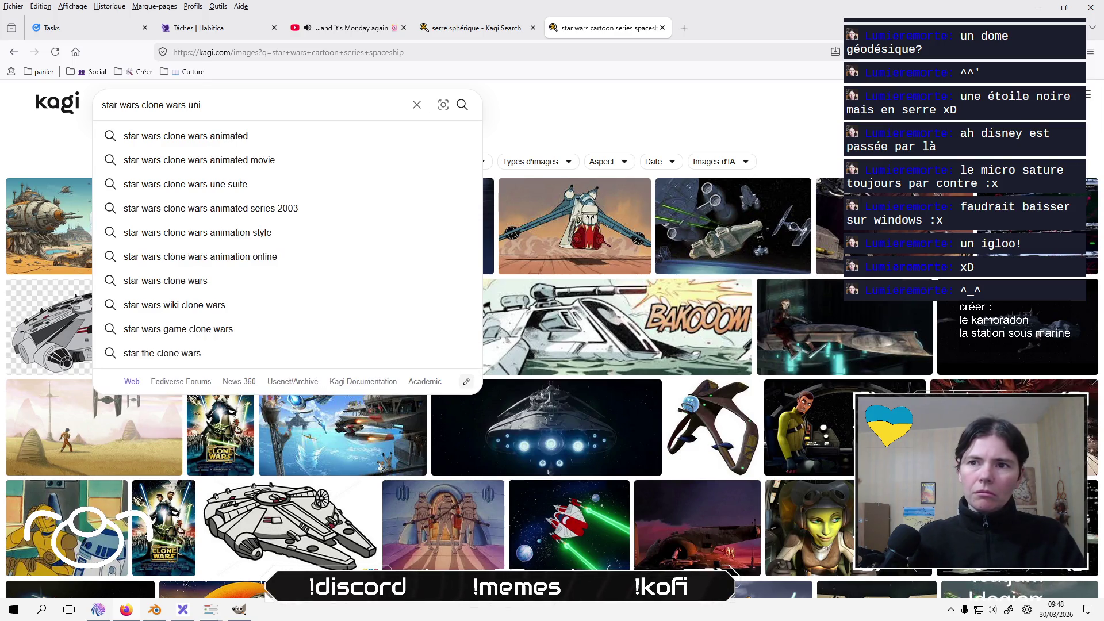
Search for 'star wars clone wars' and preview the cockpit scene image full size.
key(BackSpace)
key(Return)
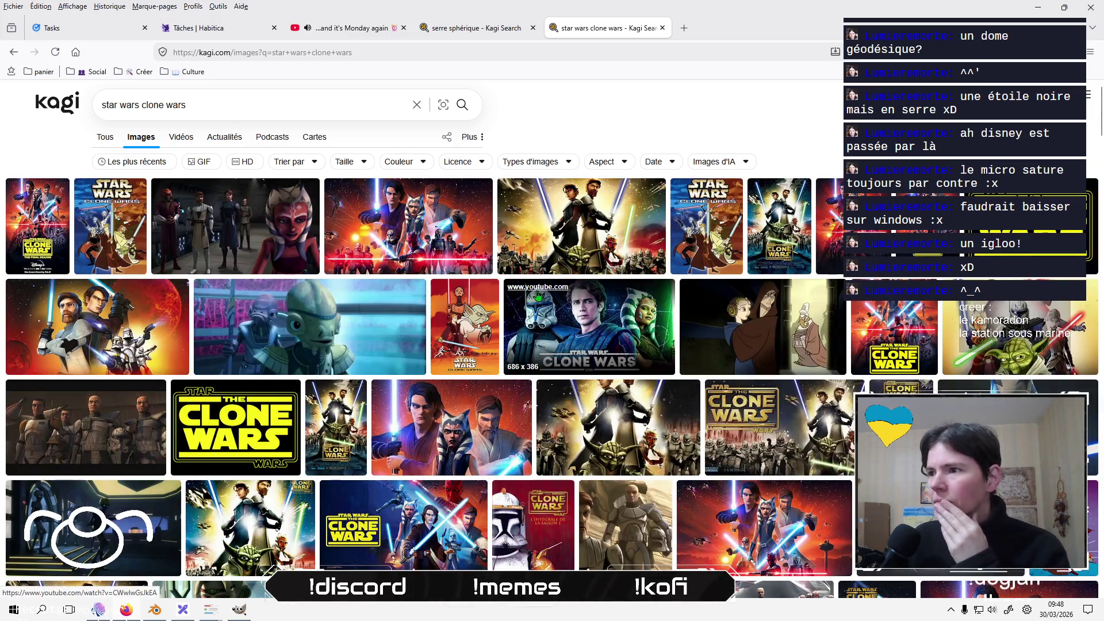
scroll(439, 298, down, 8)
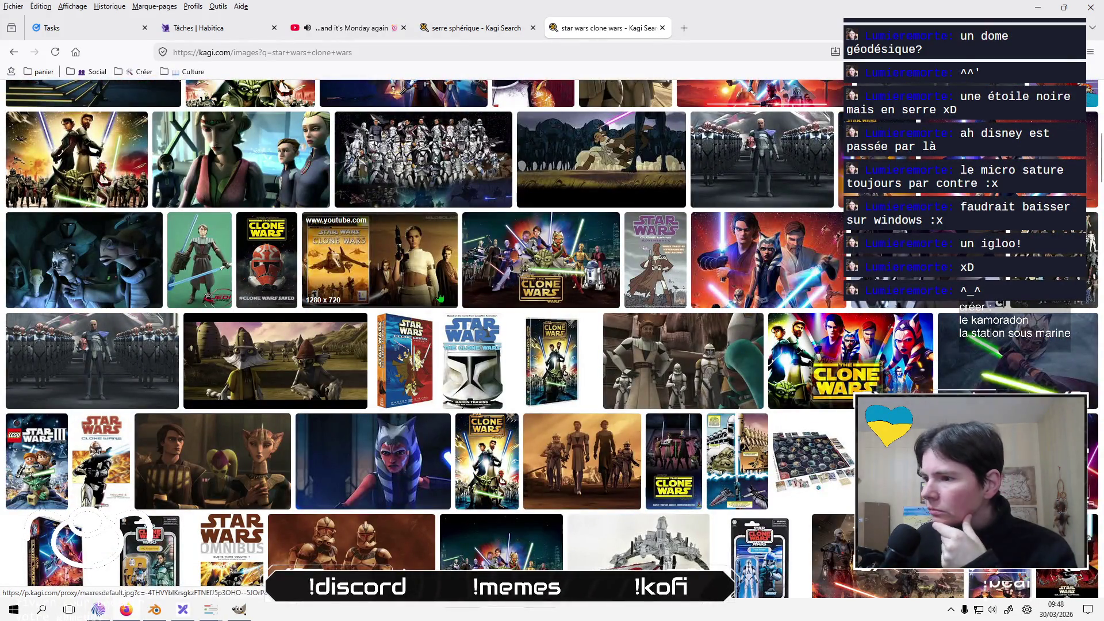
scroll(439, 297, down, 4)
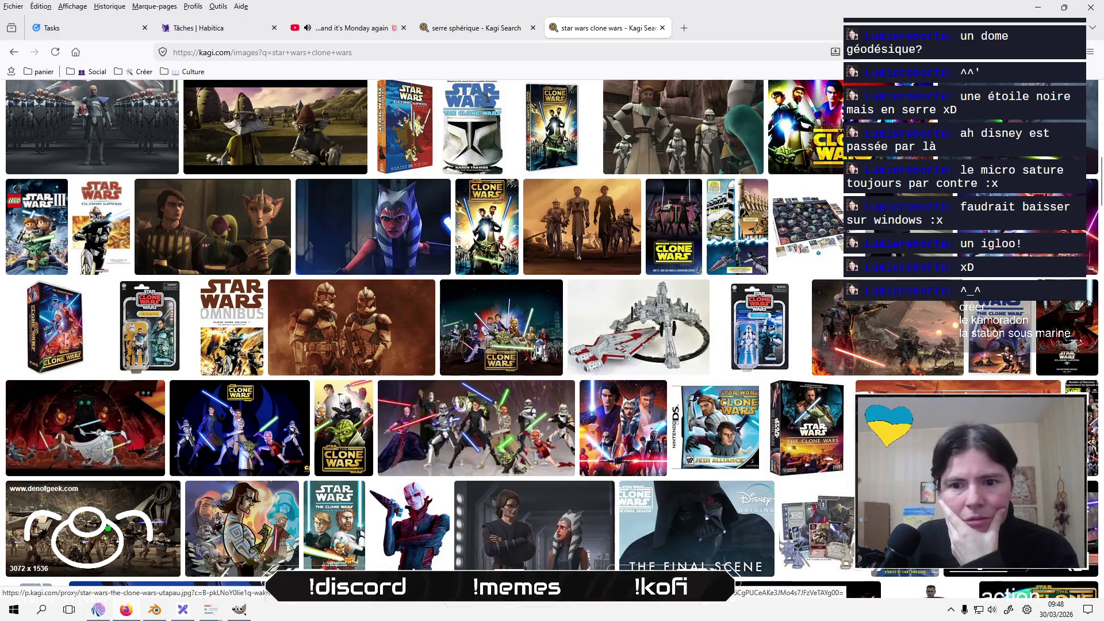
scroll(108, 528, down, 5)
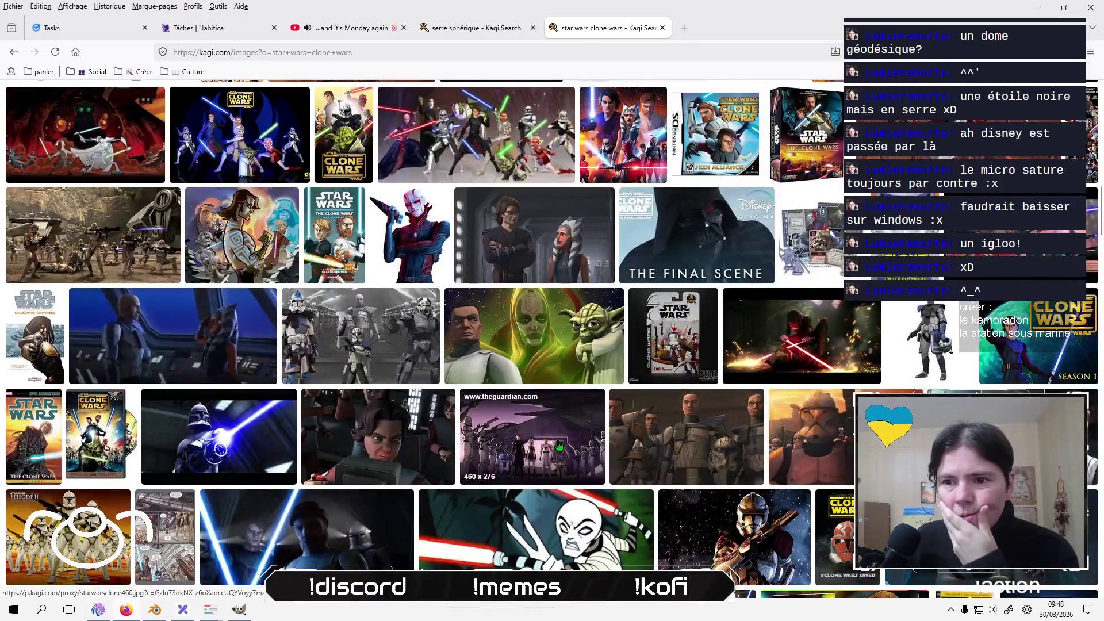
click(185, 326)
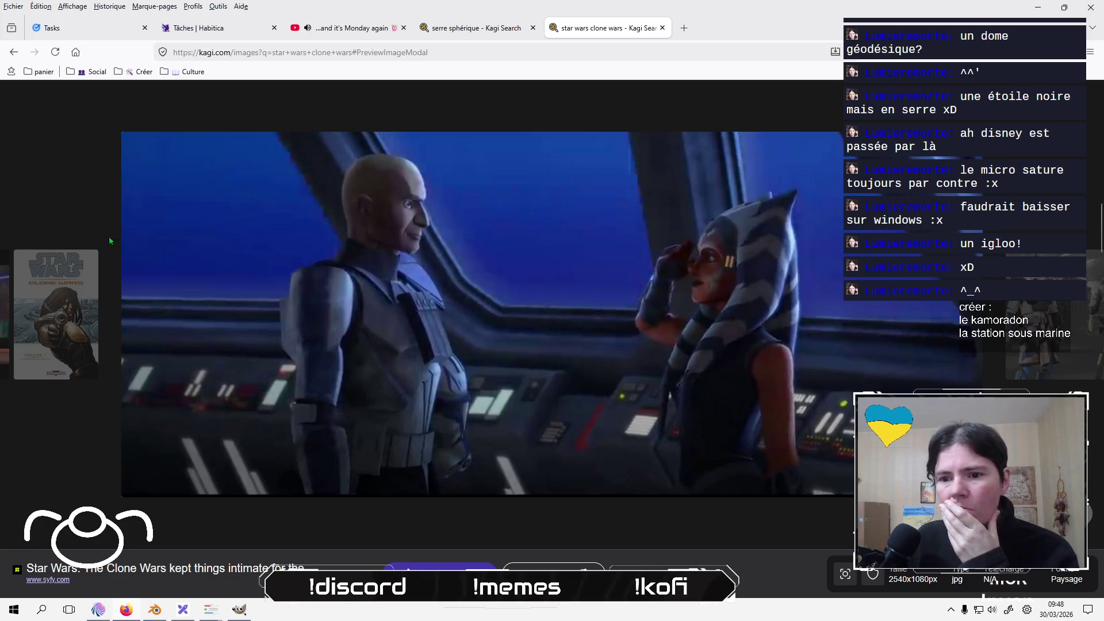
key(Escape)
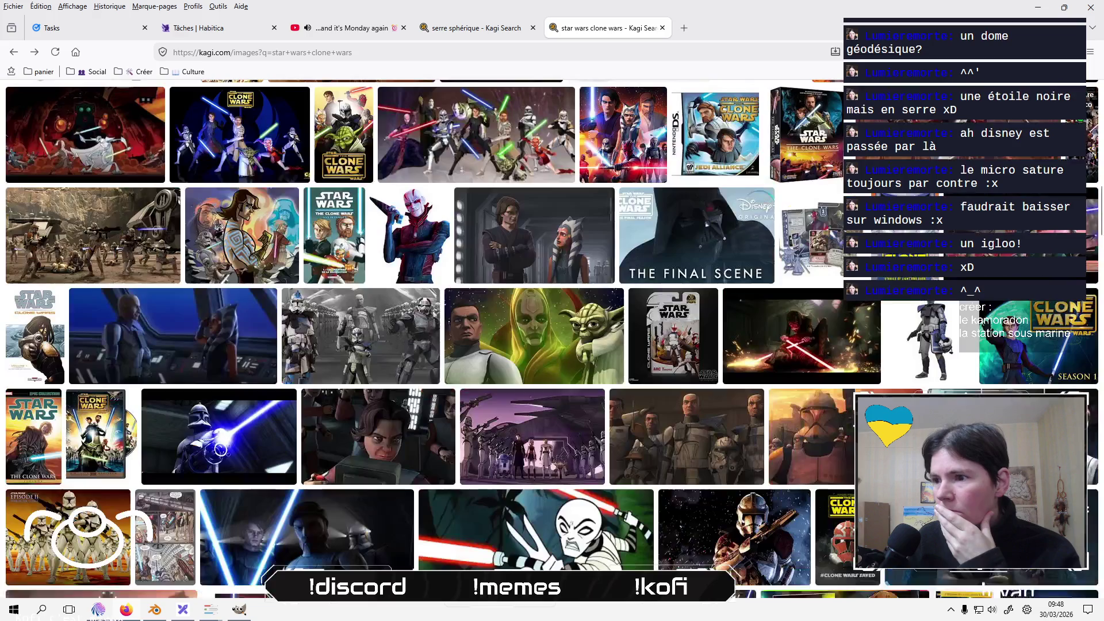
Scroll further down through the clone wars image results.
scroll(442, 384, down, 10)
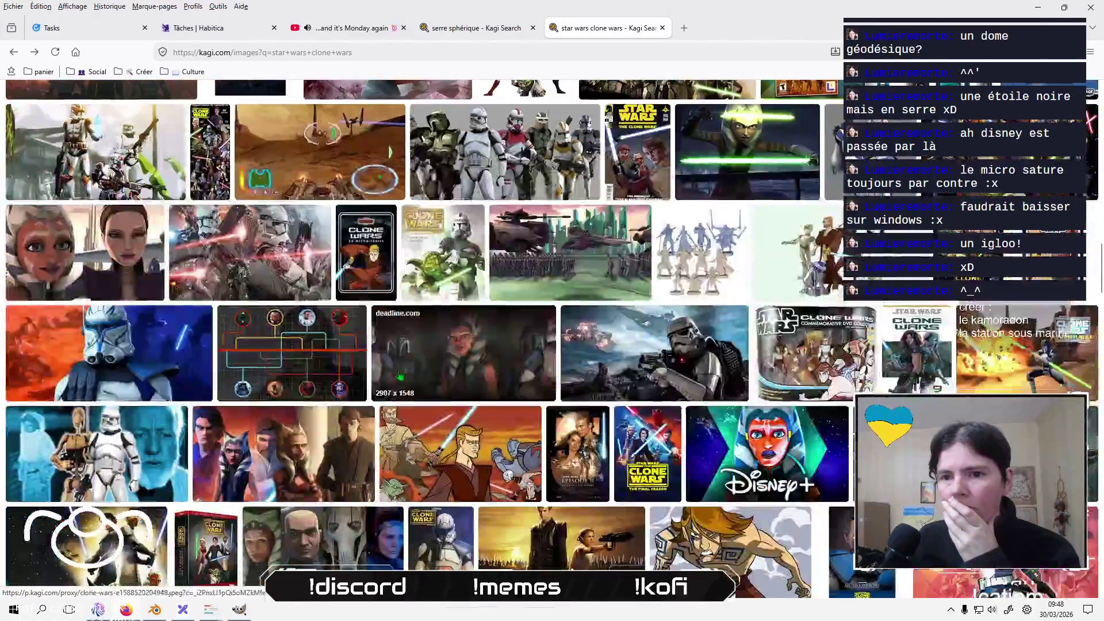
scroll(399, 374, down, 4)
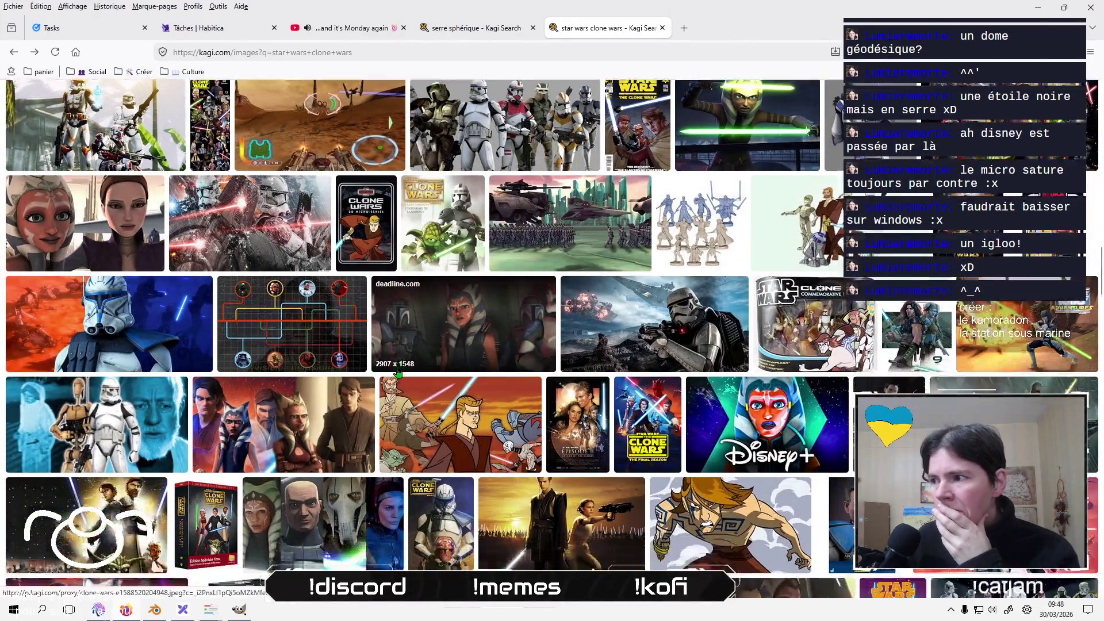
scroll(398, 372, down, 3)
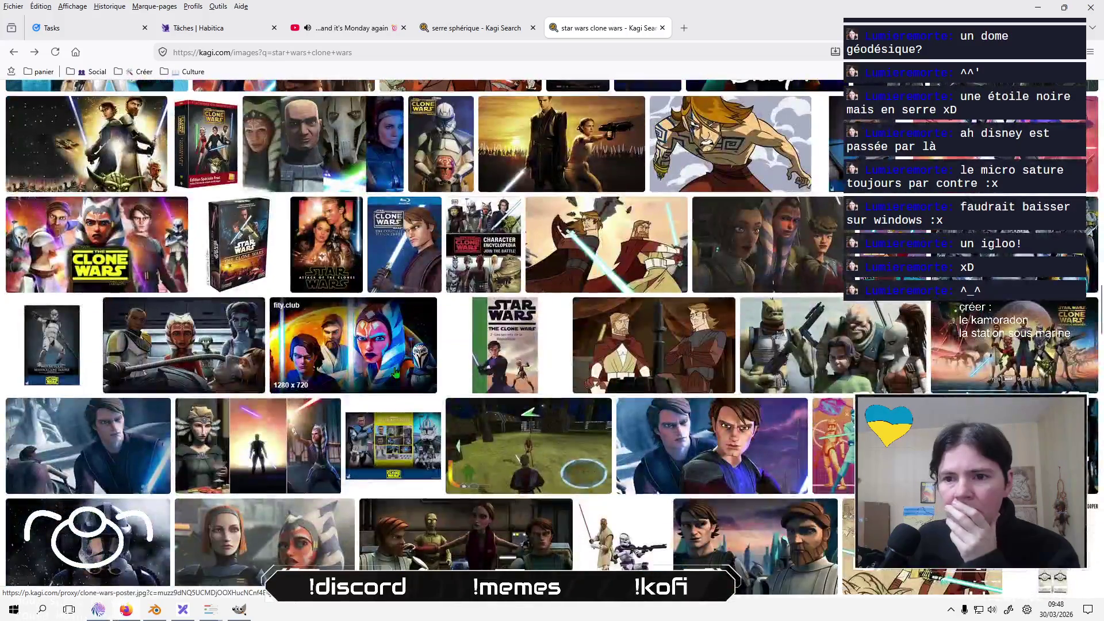
scroll(396, 372, down, 3)
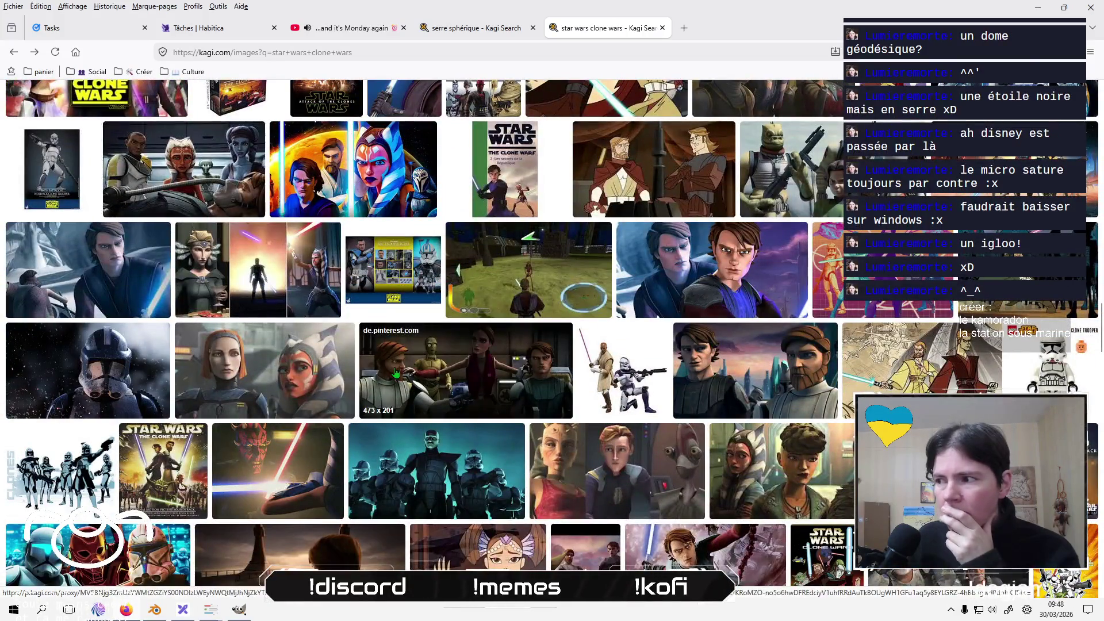
scroll(396, 373, down, 3)
scroll(395, 373, down, 3)
scroll(396, 373, down, 3)
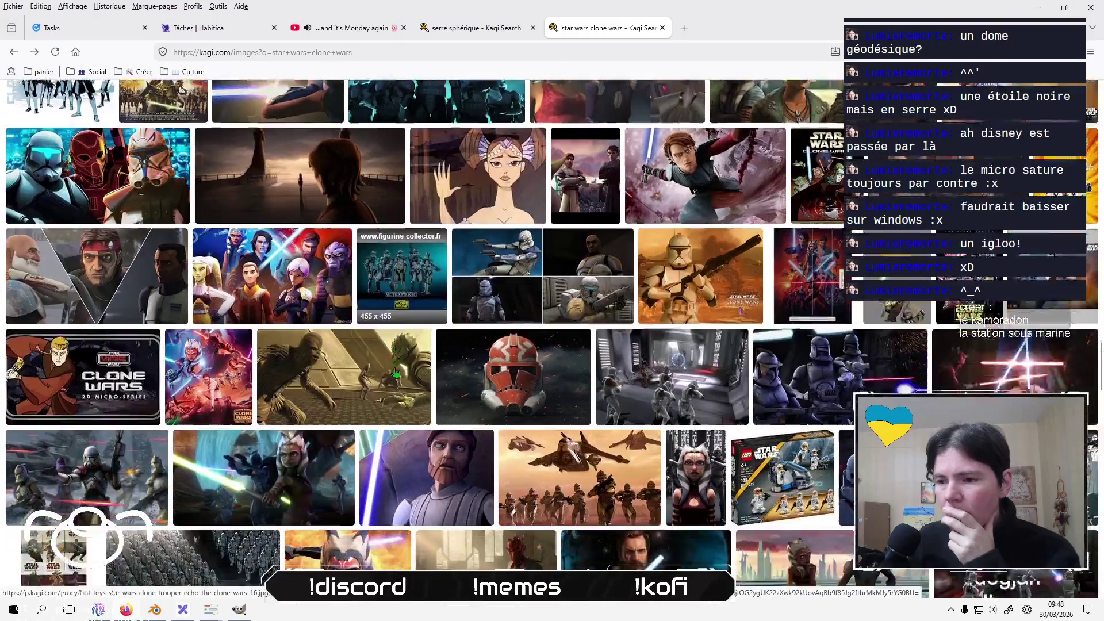
scroll(395, 372, down, 3)
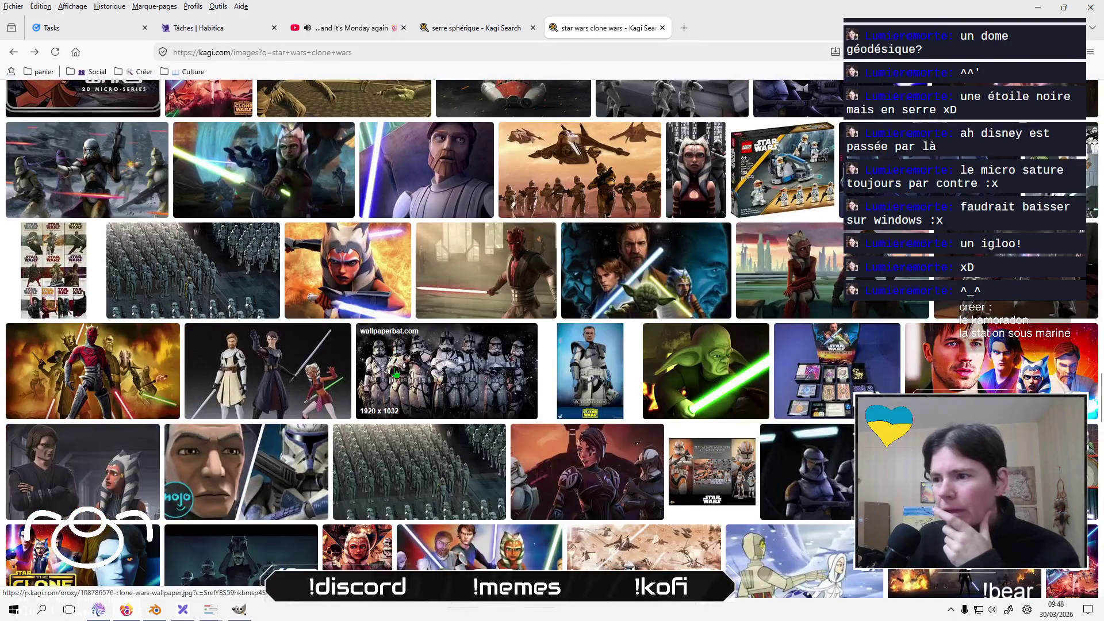
scroll(395, 373, down, 2)
scroll(391, 373, down, 3)
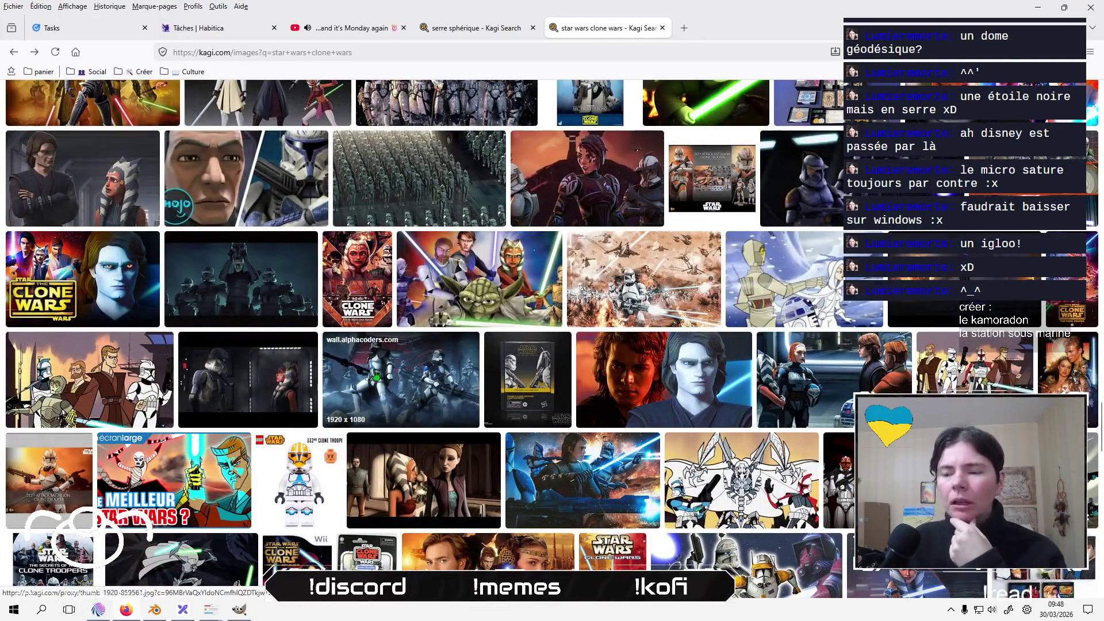
scroll(435, 428, down, 2)
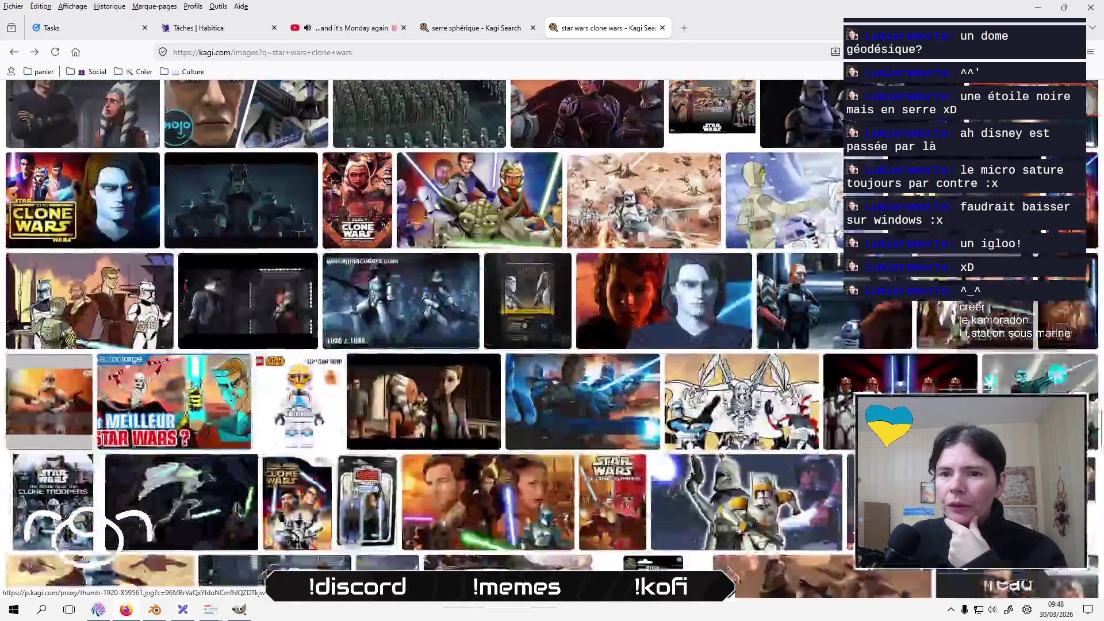
scroll(435, 429, down, 3)
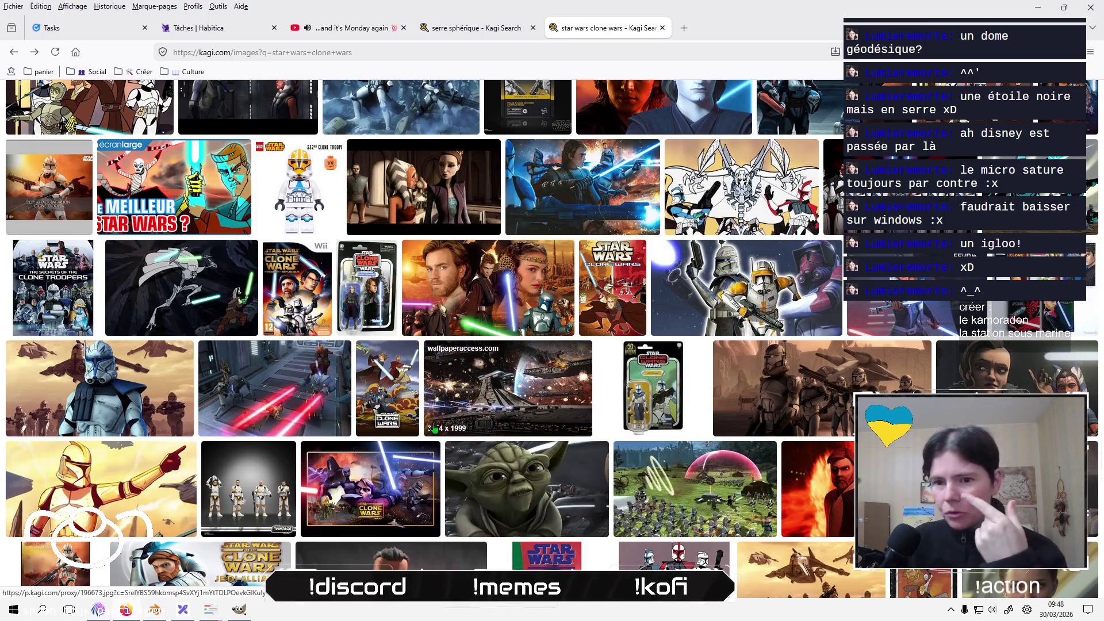
scroll(435, 428, down, 4)
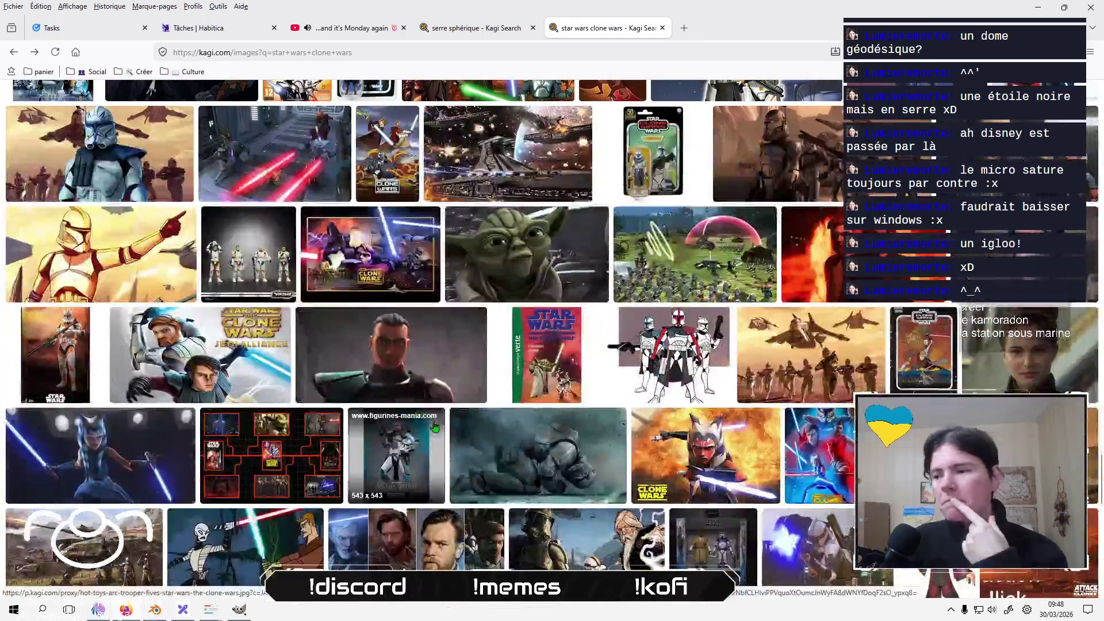
scroll(435, 424, down, 2)
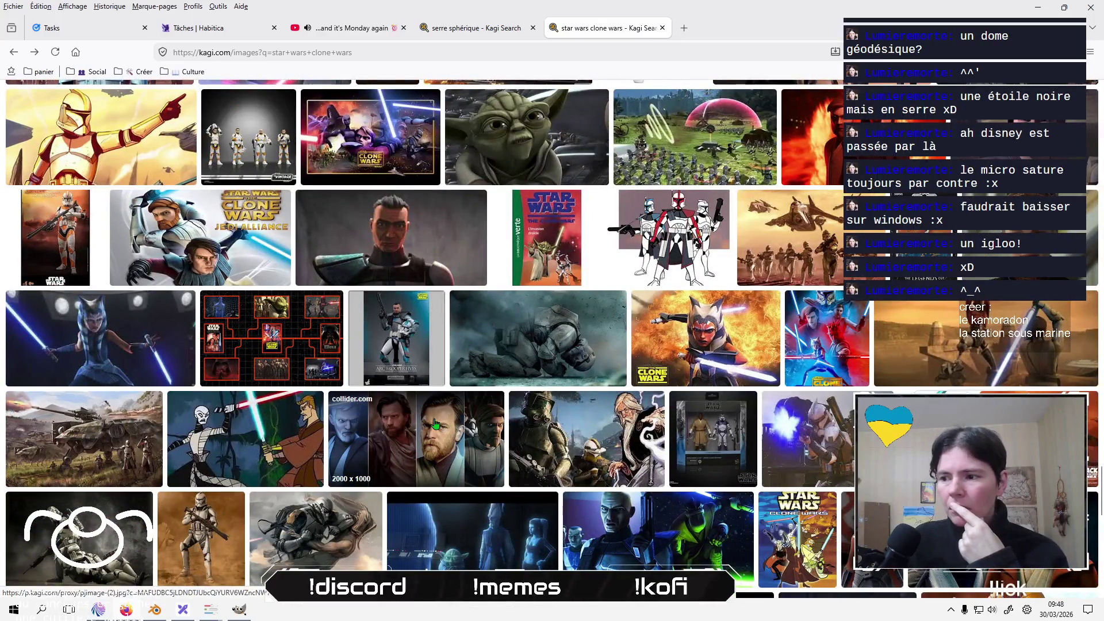
scroll(435, 424, down, 3)
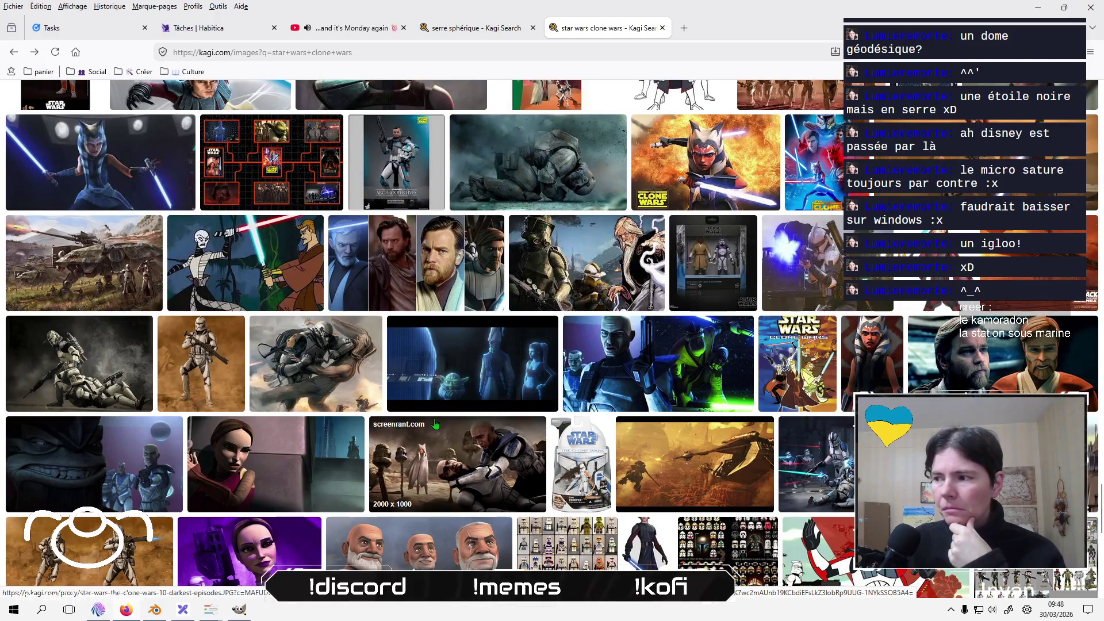
scroll(434, 424, down, 4)
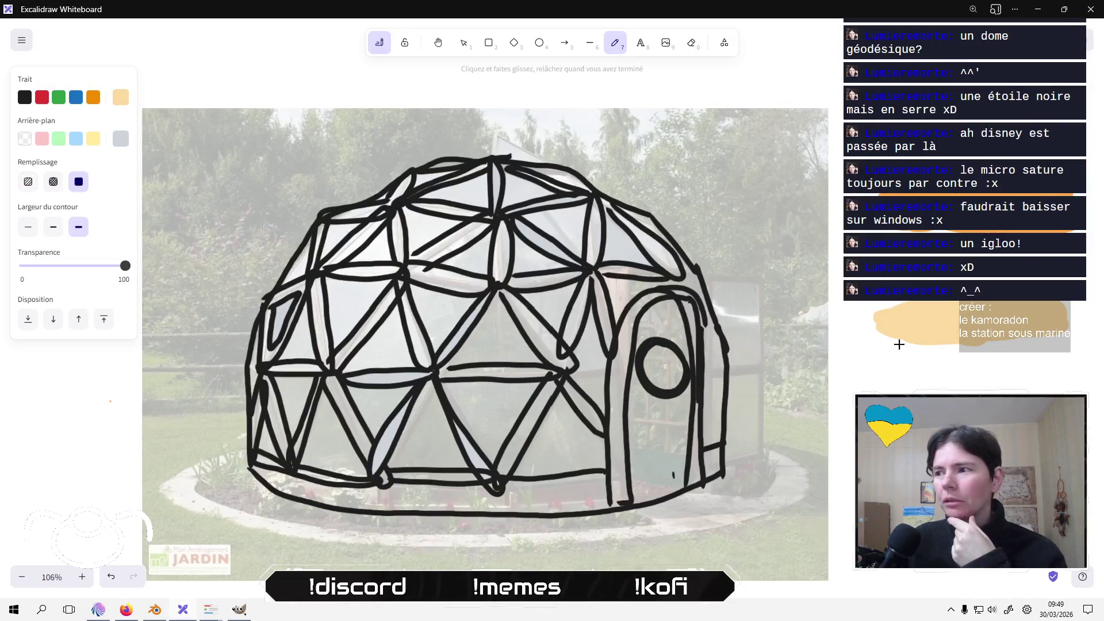
Duplicate the dome photo with its traced strokes and place the copy below the original.
scroll(899, 344, right, 2)
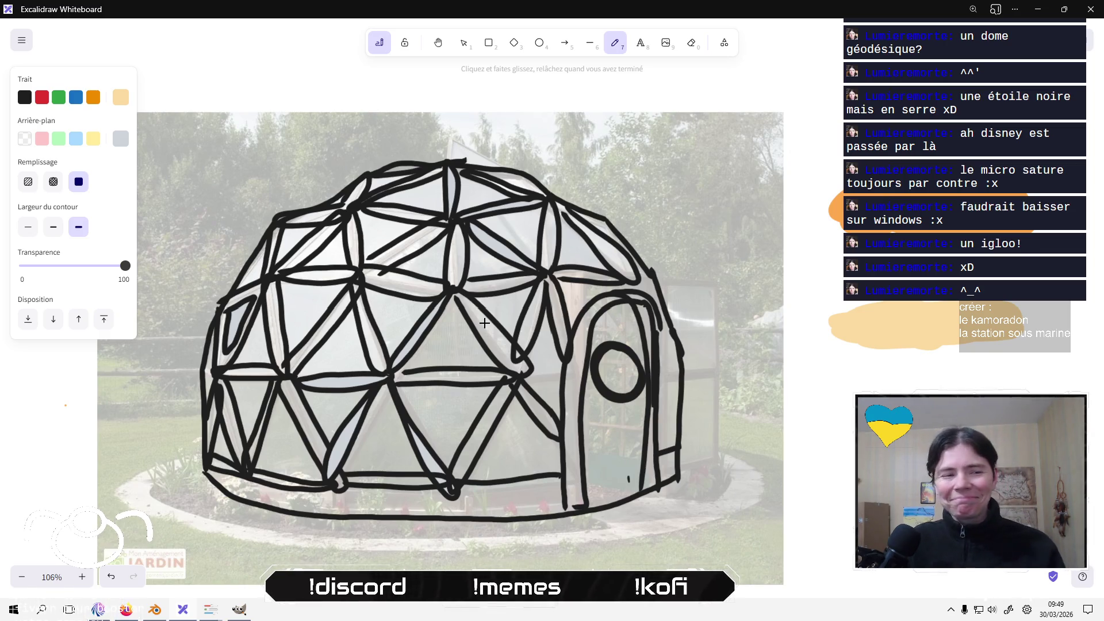
scroll(486, 329, down, 5)
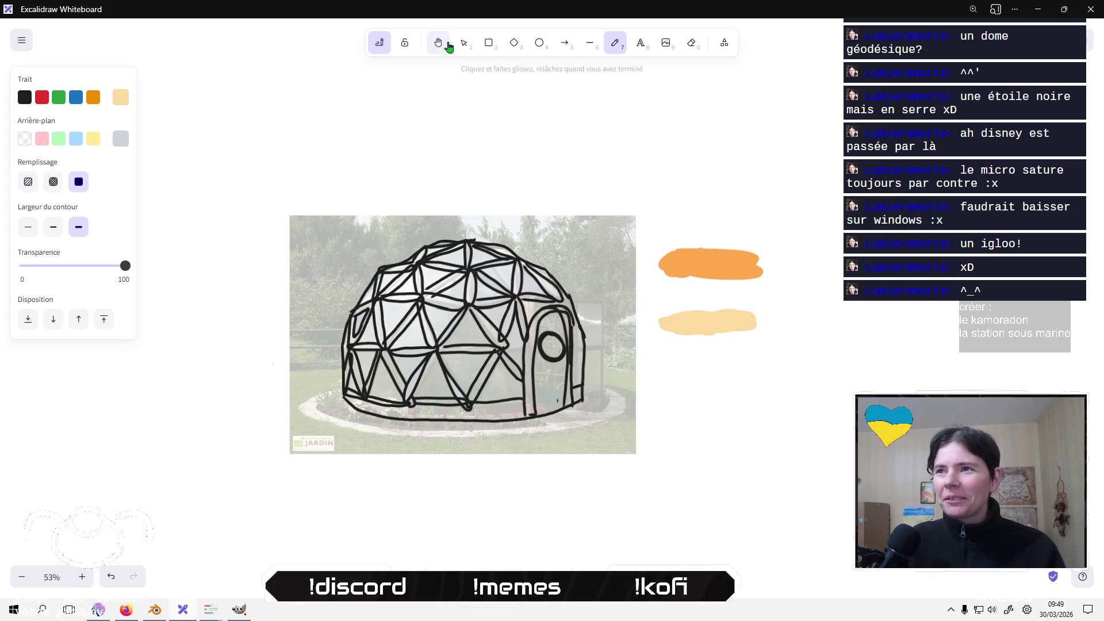
click(464, 43)
drag(250, 184, 646, 513)
drag(551, 340, 611, 438)
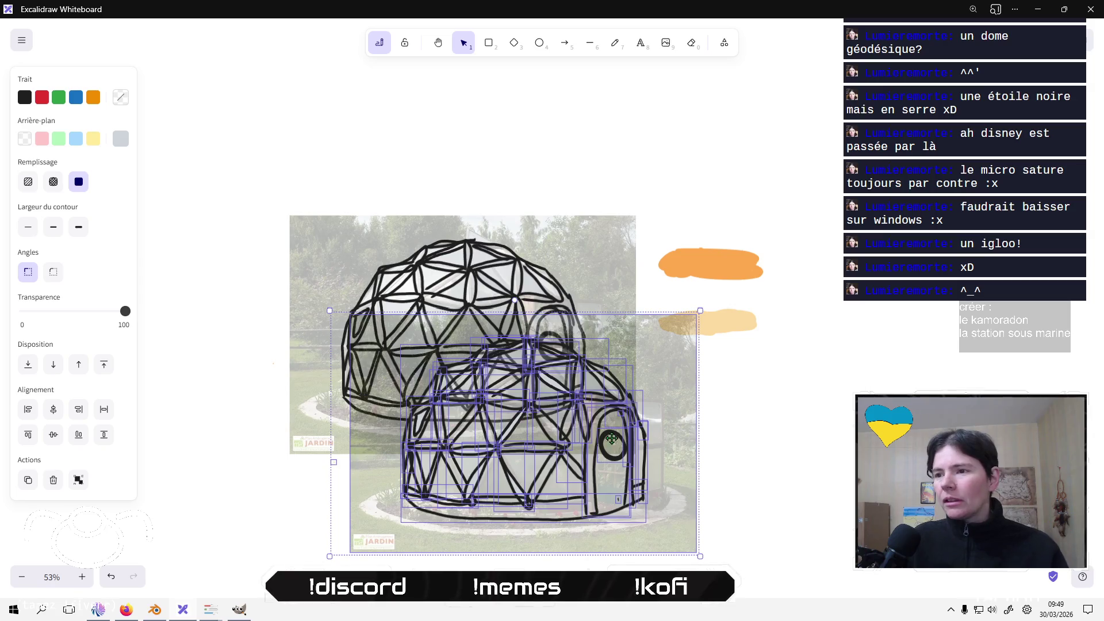
scroll(761, 477, down, 3)
scroll(761, 477, left, 1)
mouse_move(639, 283)
mouse_down()
mouse_move(609, 421)
mouse_move(580, 450)
mouse_up()
Delete the copy's traced strokes, set the pencil to medium width, and undo a stray stroke.
click(824, 416)
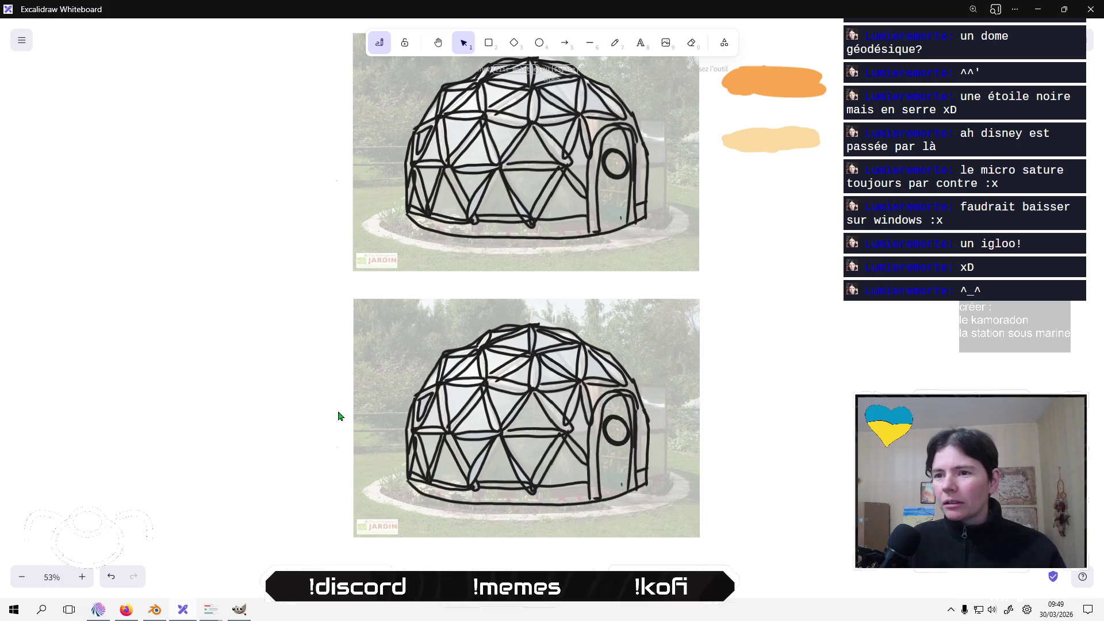
mouse_move(306, 565)
mouse_down()
mouse_move(469, 420)
mouse_move(631, 360)
mouse_move(681, 315)
mouse_up()
key(Delete)
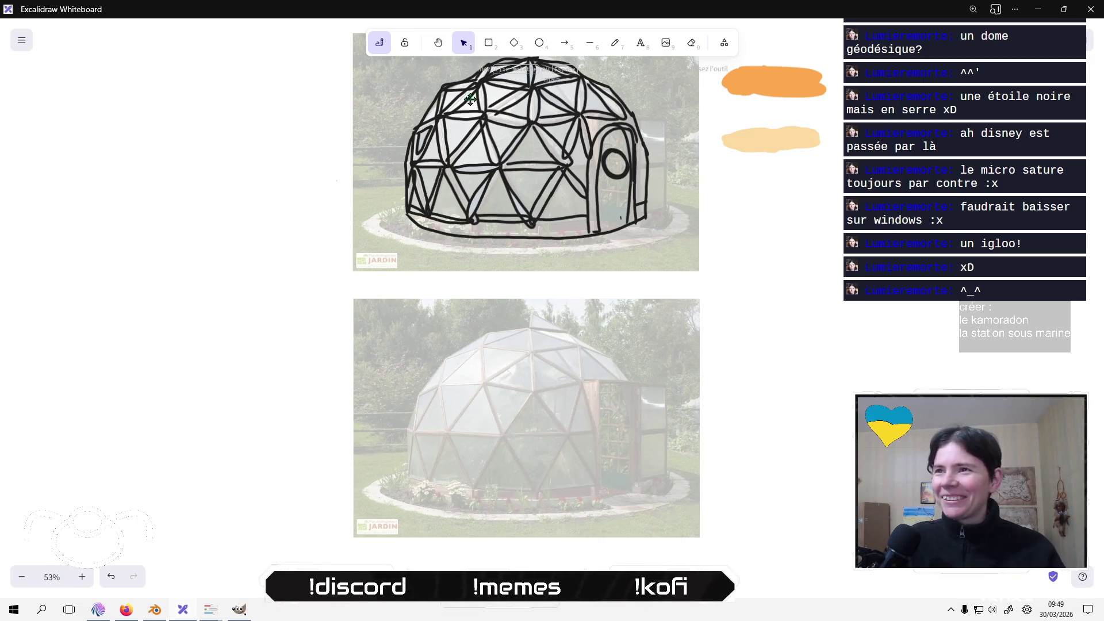
click(612, 45)
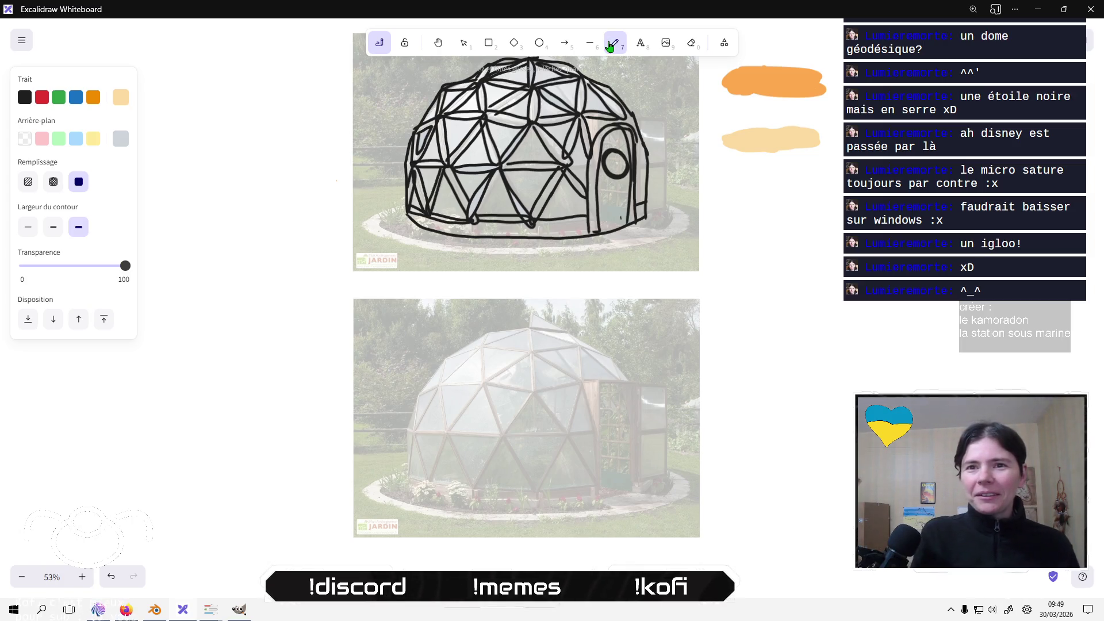
click(53, 227)
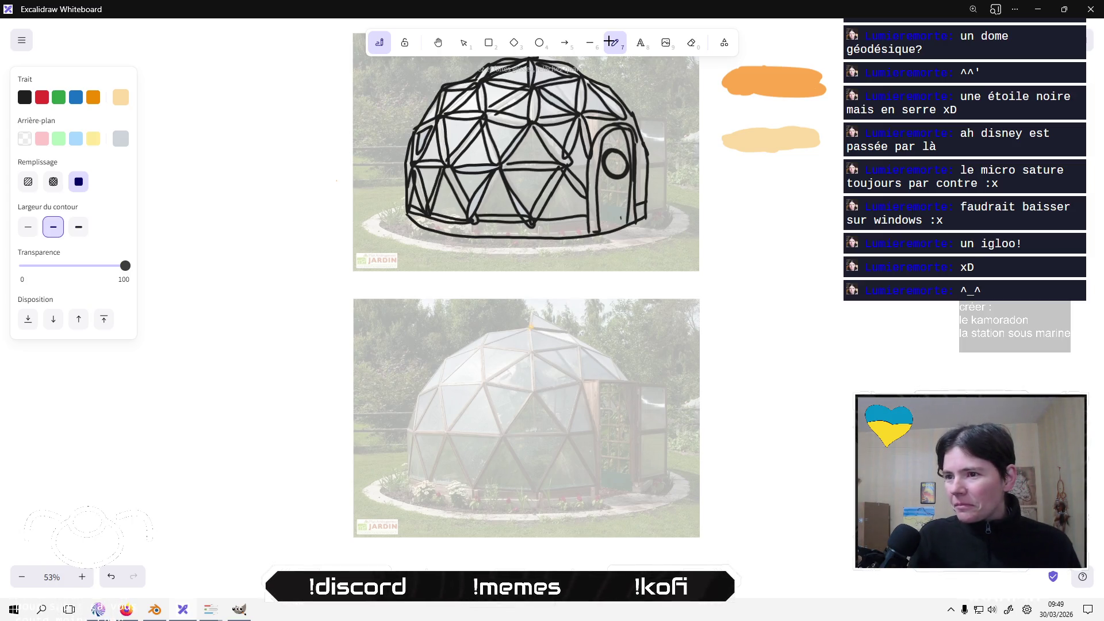
key(ctrl+z)
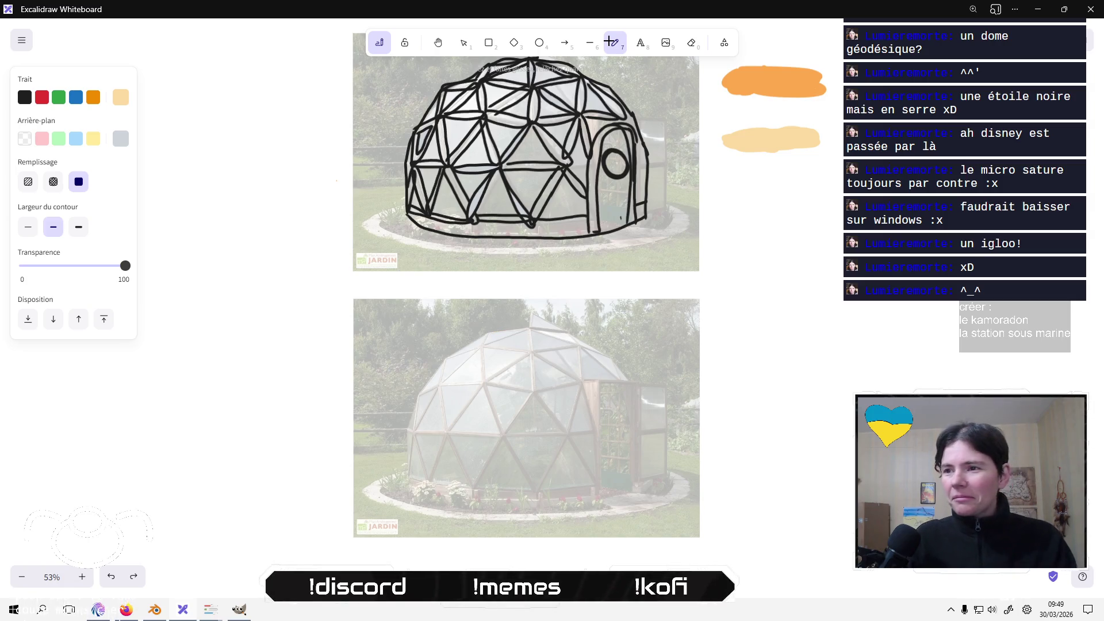
Trace the lower dome's outline in black, with an arched door and round window.
click(24, 97)
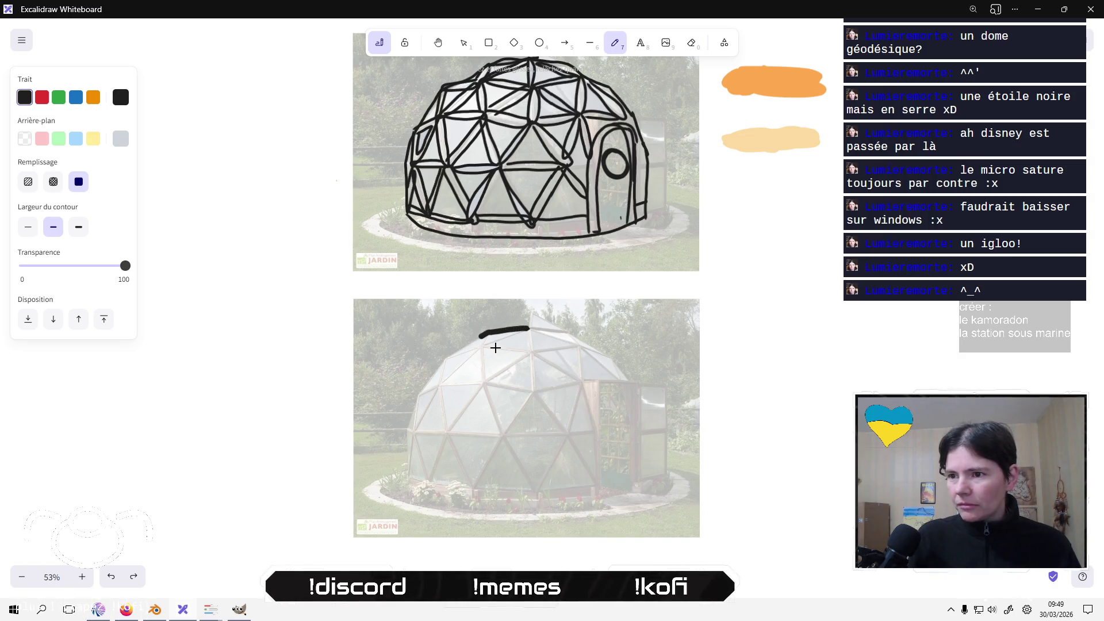
drag(480, 336, 448, 357)
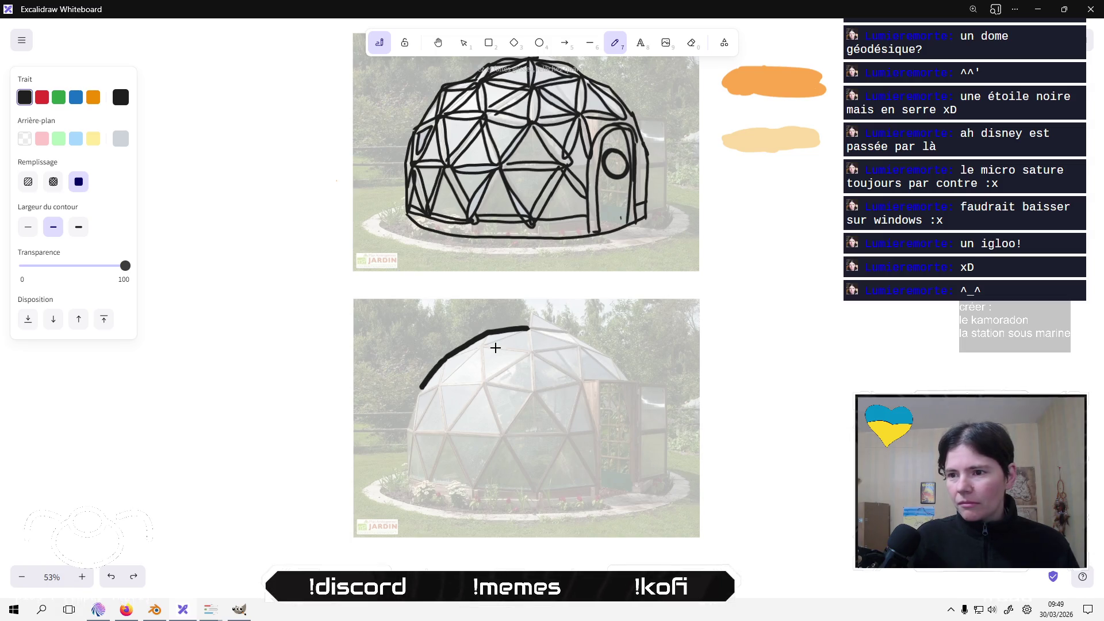
drag(413, 403, 406, 433)
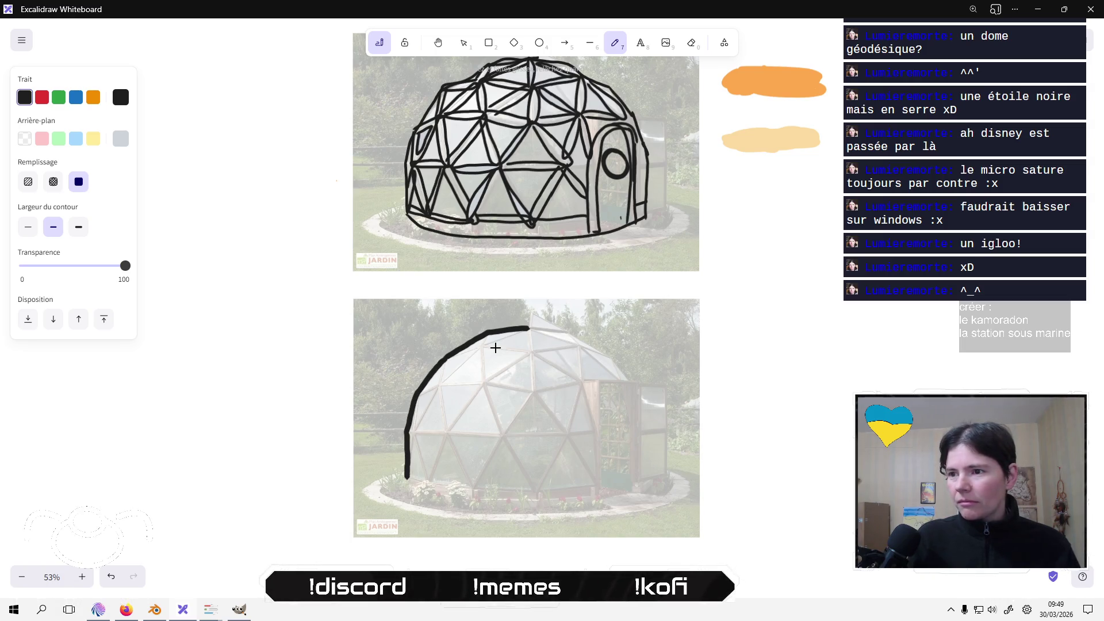
mouse_move(535, 329)
mouse_down()
mouse_move(578, 334)
mouse_move(617, 360)
mouse_move(633, 492)
mouse_move(636, 409)
mouse_move(588, 411)
mouse_move(589, 488)
mouse_move(625, 486)
mouse_up()
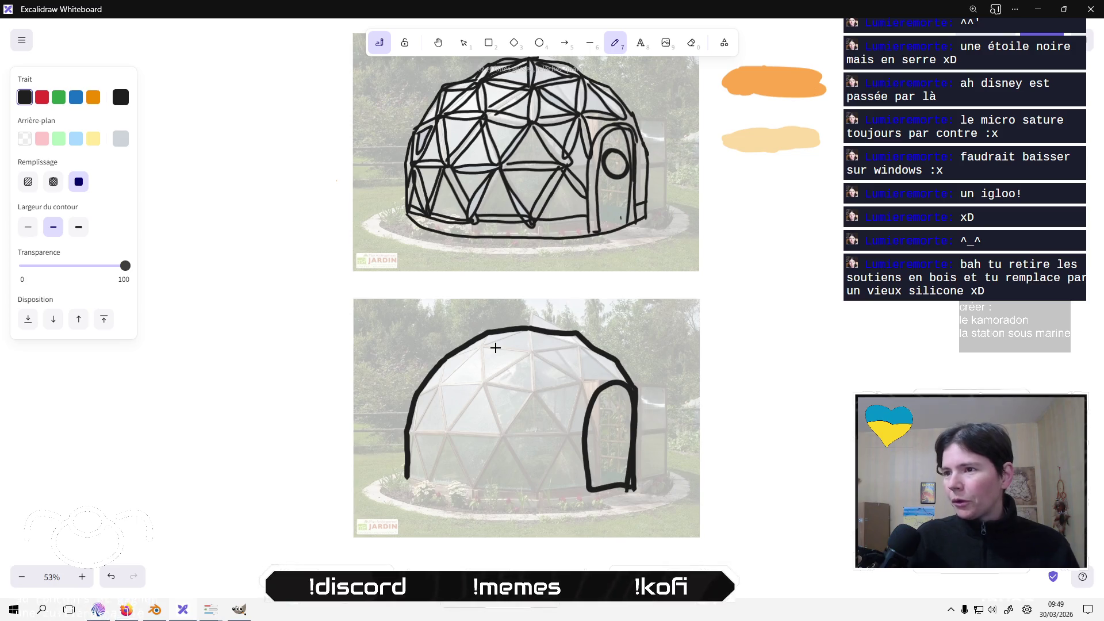
mouse_move(627, 381)
mouse_down()
mouse_move(577, 396)
mouse_move(570, 477)
mouse_up()
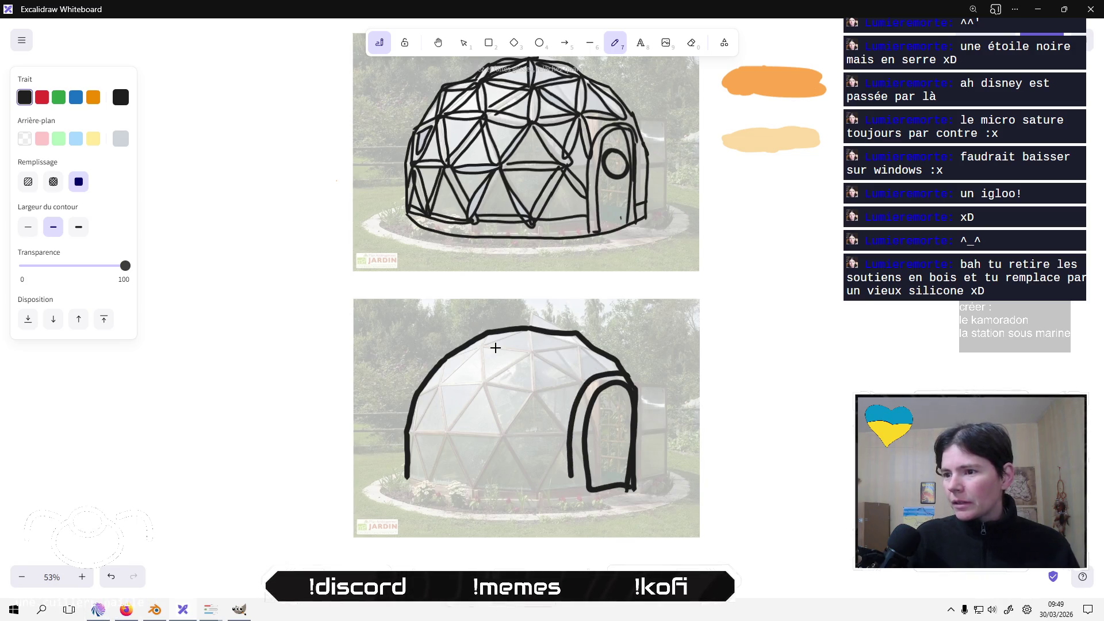
mouse_move(603, 430)
mouse_down()
mouse_move(628, 426)
mouse_move(613, 411)
mouse_up()
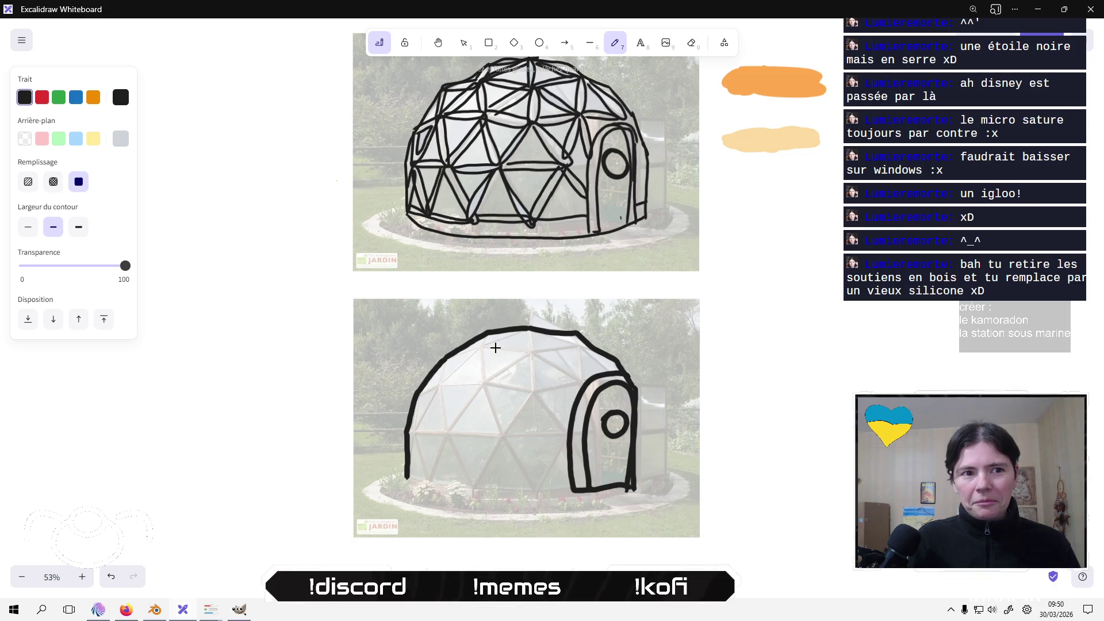
Add triangular ribs across the traced dome and draw its base line.
drag(578, 338, 583, 389)
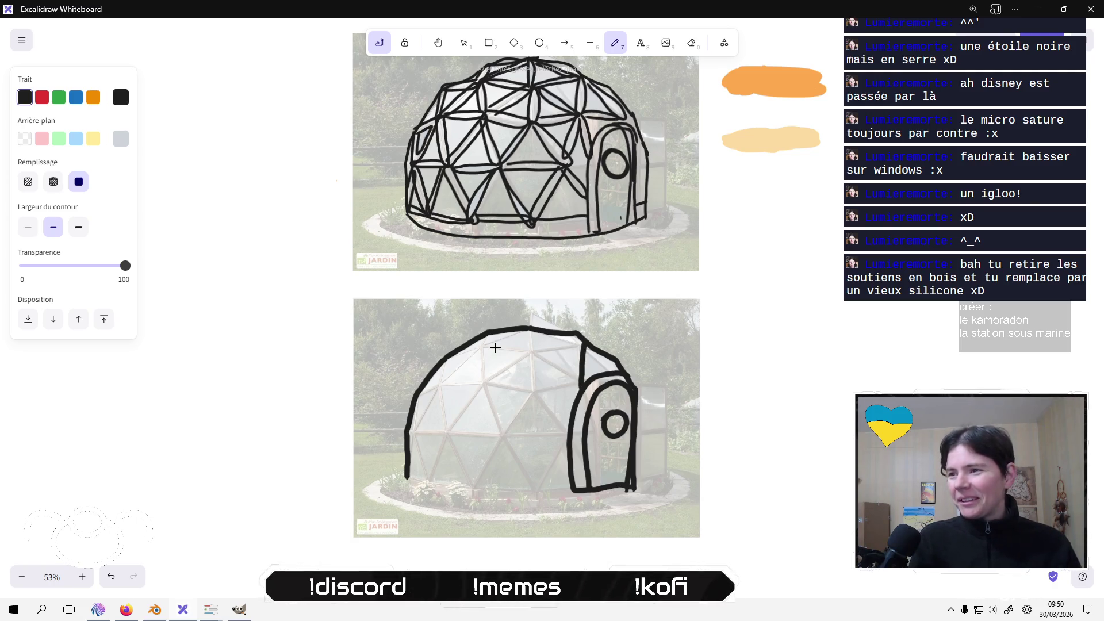
mouse_move(580, 343)
mouse_down()
mouse_move(535, 351)
mouse_move(573, 375)
mouse_move(488, 344)
mouse_move(530, 334)
mouse_up()
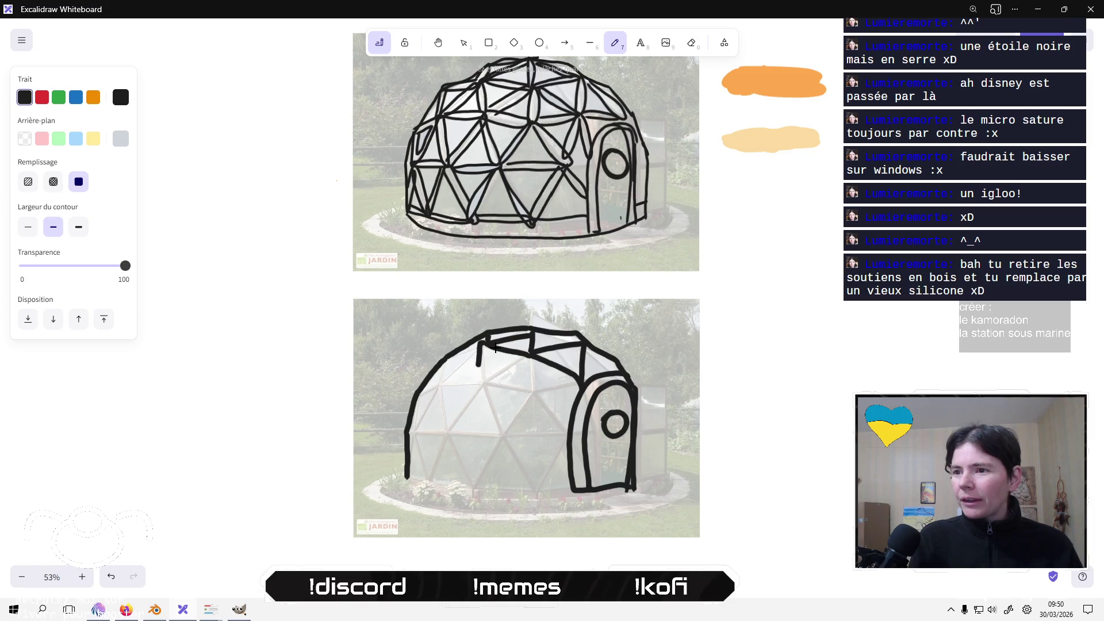
mouse_move(477, 366)
mouse_down()
mouse_move(488, 381)
mouse_move(528, 355)
mouse_up()
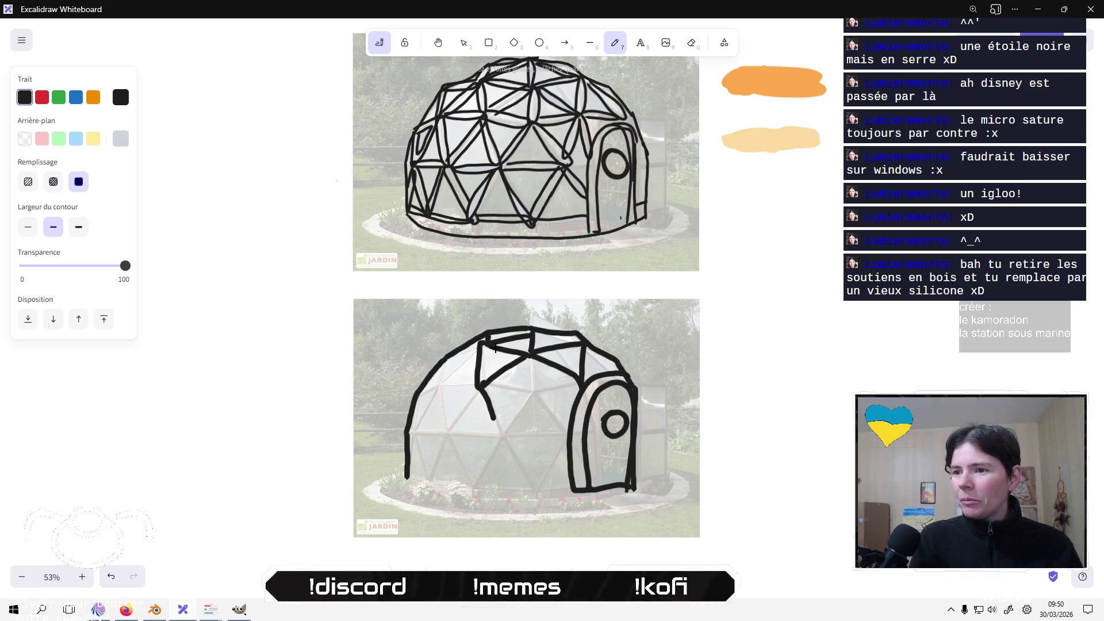
mouse_move(494, 418)
mouse_down()
mouse_move(513, 416)
mouse_move(529, 393)
mouse_move(486, 384)
mouse_move(570, 384)
mouse_move(565, 430)
mouse_move(497, 436)
mouse_move(531, 498)
mouse_move(559, 448)
mouse_move(476, 463)
mouse_move(461, 486)
mouse_up()
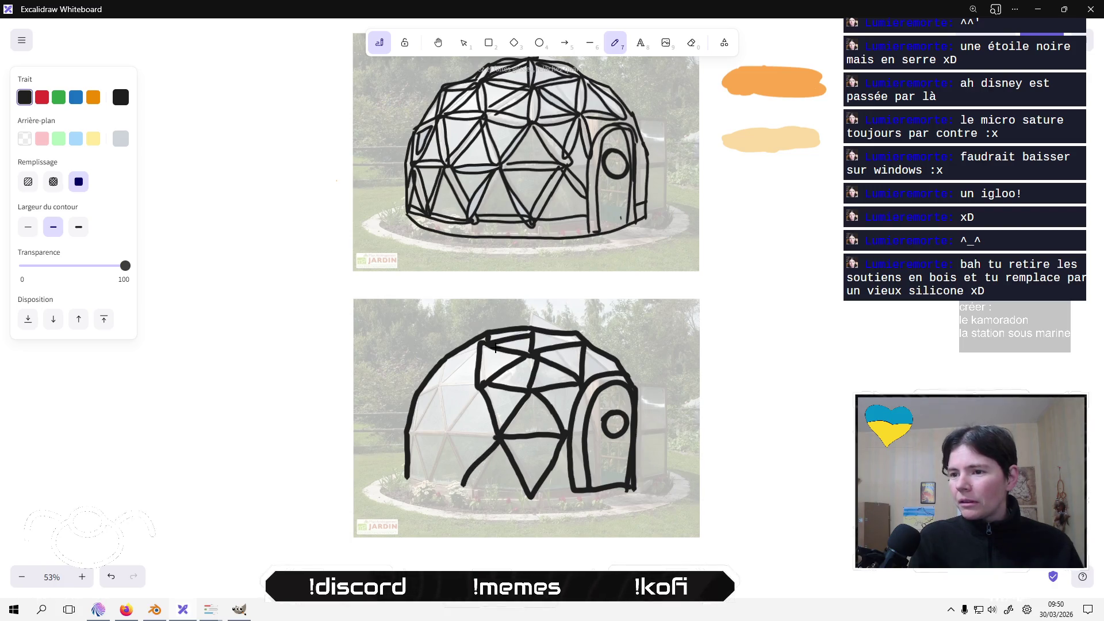
mouse_move(498, 436)
mouse_down()
mouse_move(449, 444)
mouse_move(463, 483)
mouse_up()
mouse_move(451, 425)
mouse_down()
mouse_move(481, 386)
mouse_move(438, 383)
mouse_move(447, 442)
mouse_up()
drag(438, 383, 478, 345)
mouse_move(436, 392)
mouse_down()
mouse_move(414, 422)
mouse_move(423, 460)
mouse_move(441, 442)
mouse_move(412, 424)
mouse_up()
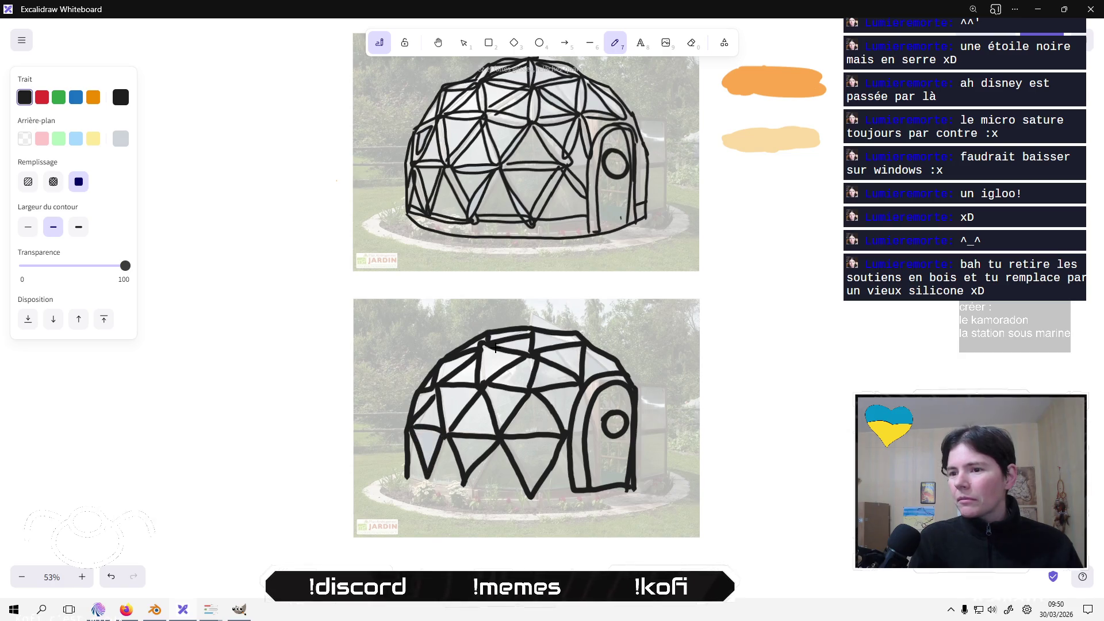
drag(587, 349, 608, 368)
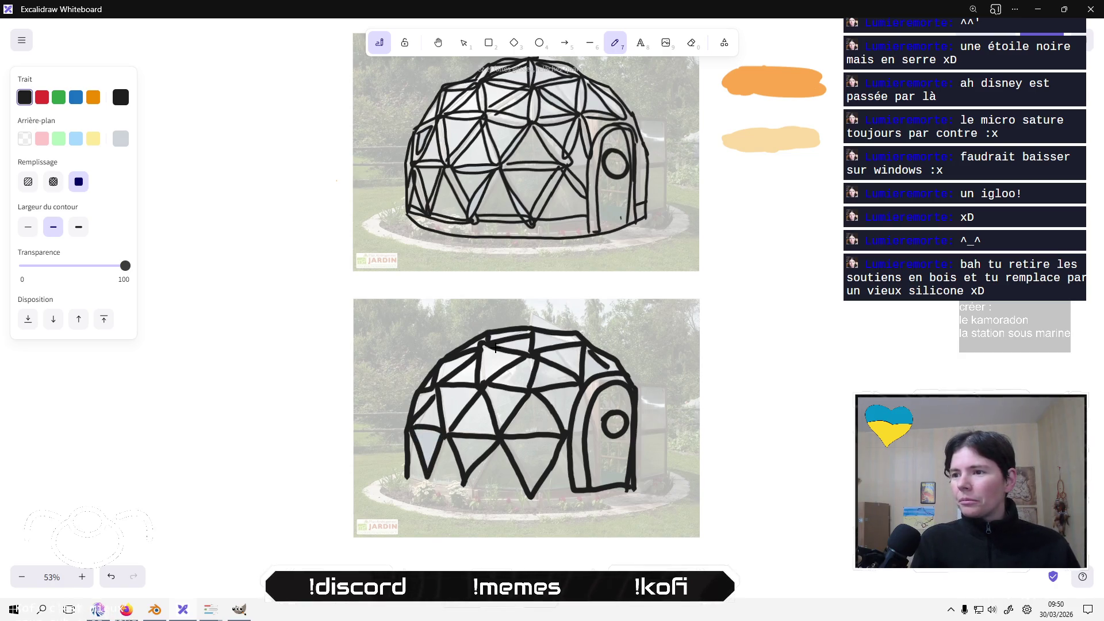
mouse_move(538, 498)
mouse_down()
mouse_move(578, 492)
mouse_move(509, 497)
mouse_move(415, 476)
mouse_up()
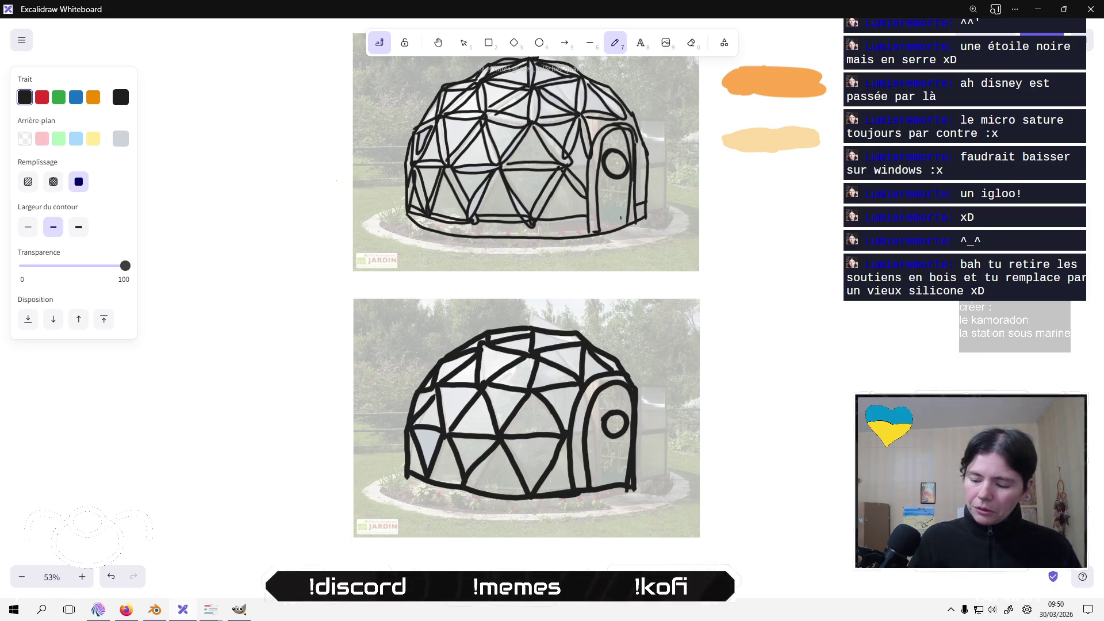
Search Kagi for 'dome keeper' from the Firefox address bar and show image results.
click(126, 611)
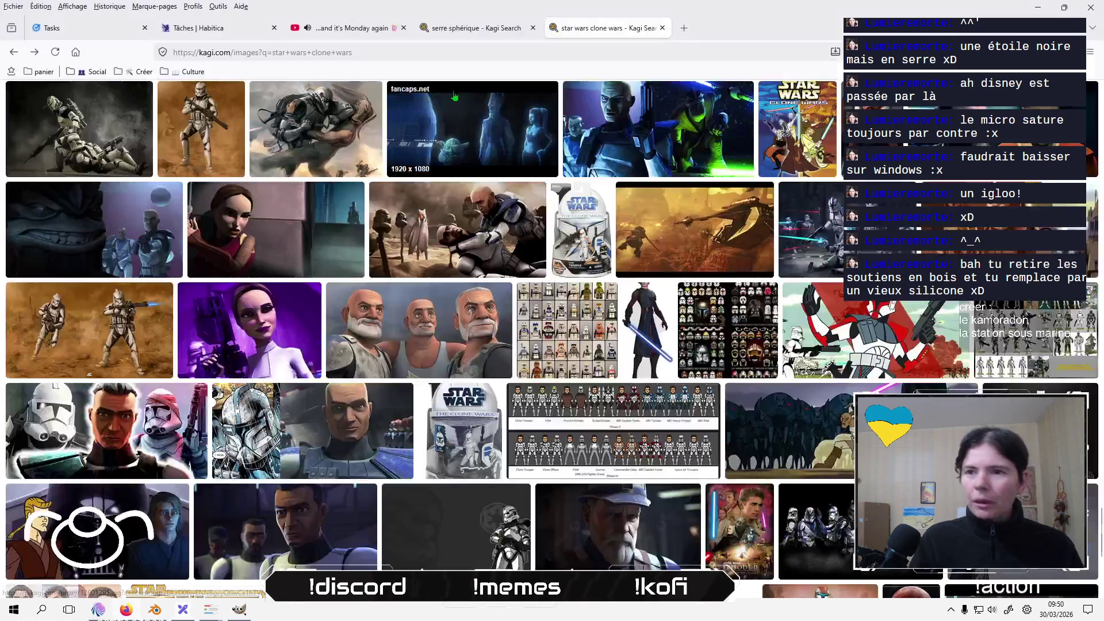
click(596, 49)
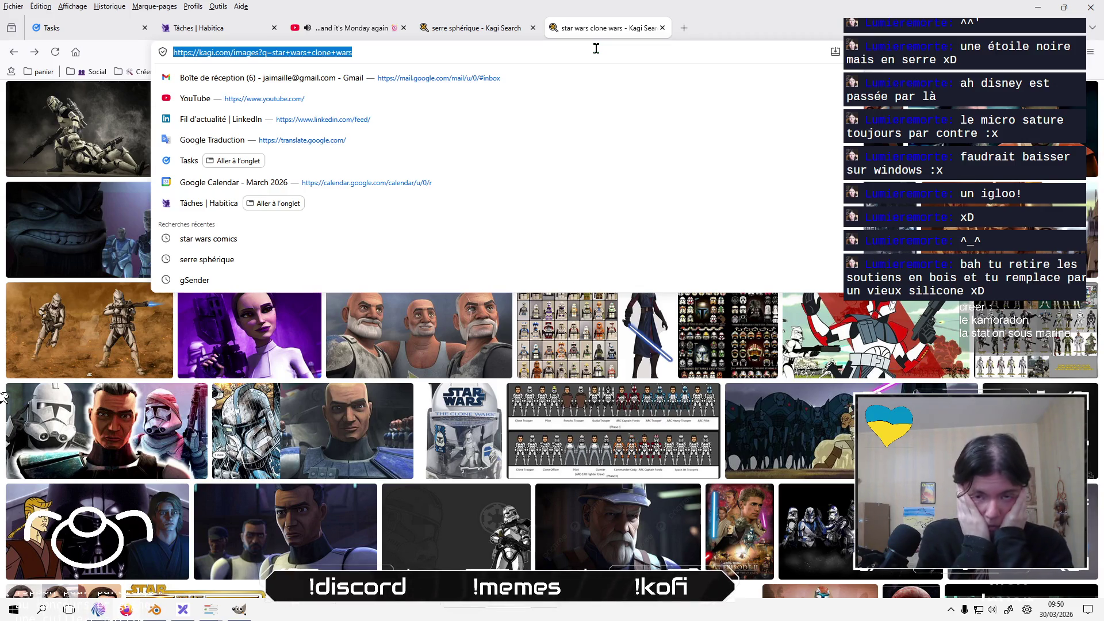
text(do)
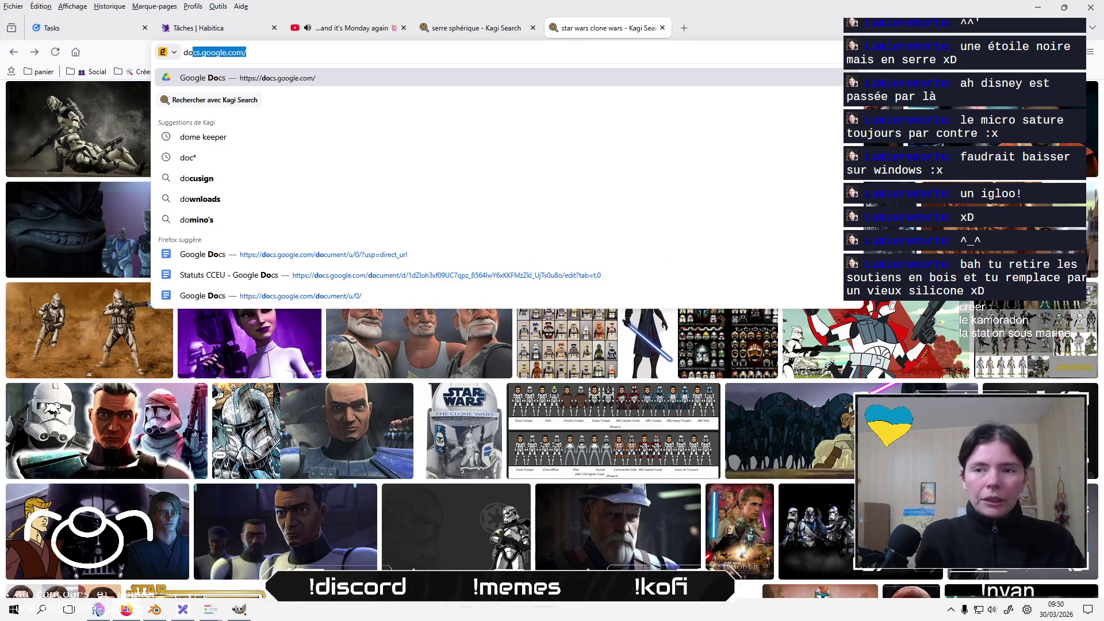
text(me keeper)
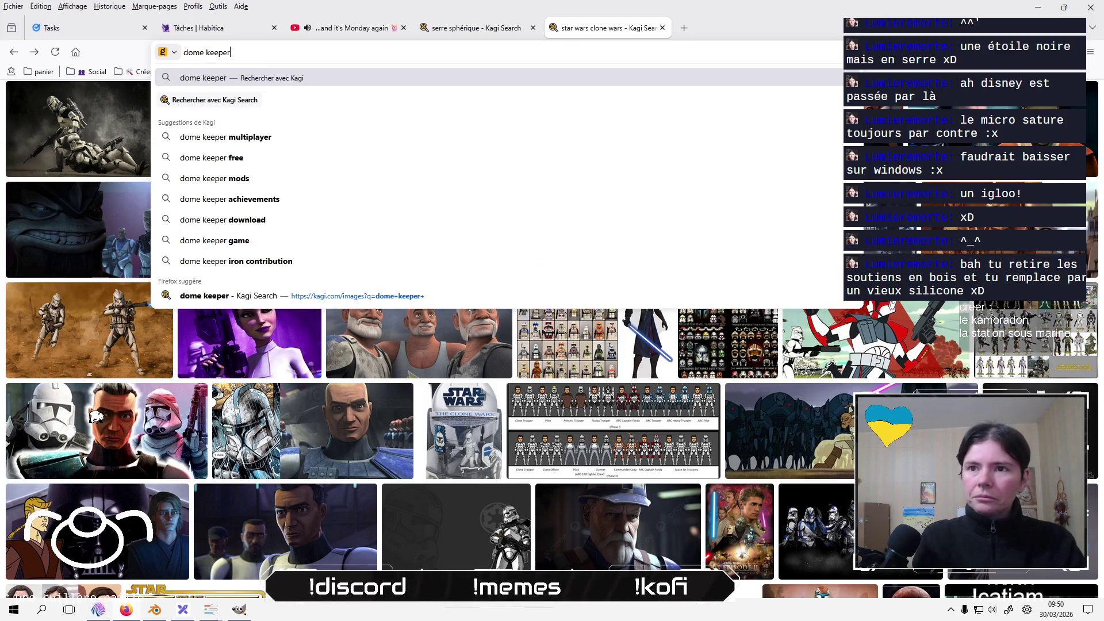
key(Return)
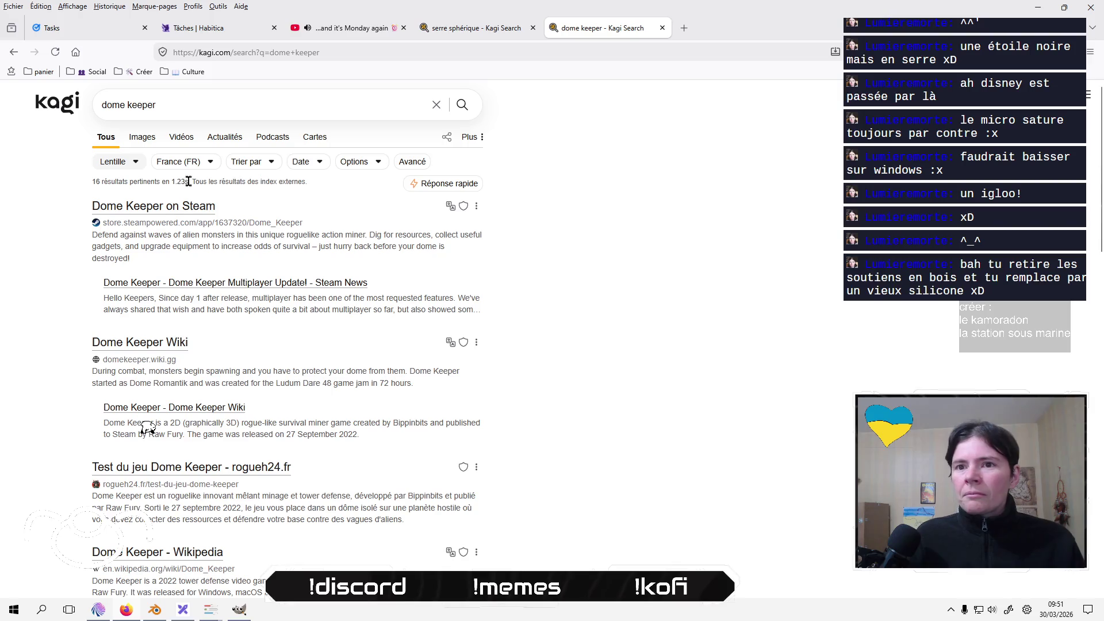
click(149, 139)
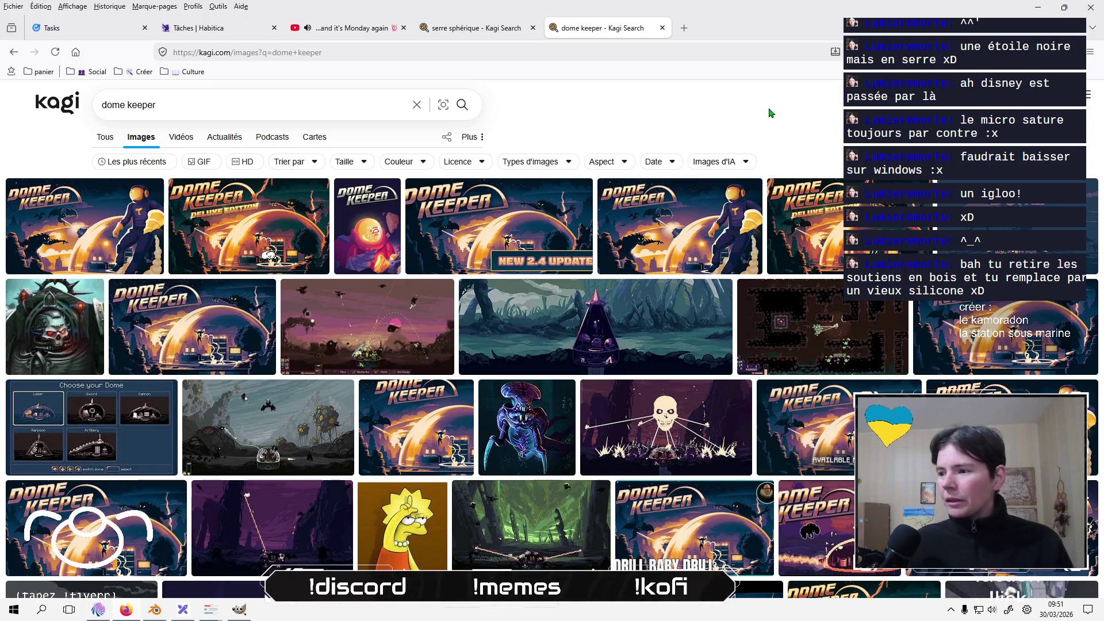
Scroll the dome keeper images, then switch to the serre sphérique tab.
scroll(554, 243, down, 2)
scroll(554, 243, down, 5)
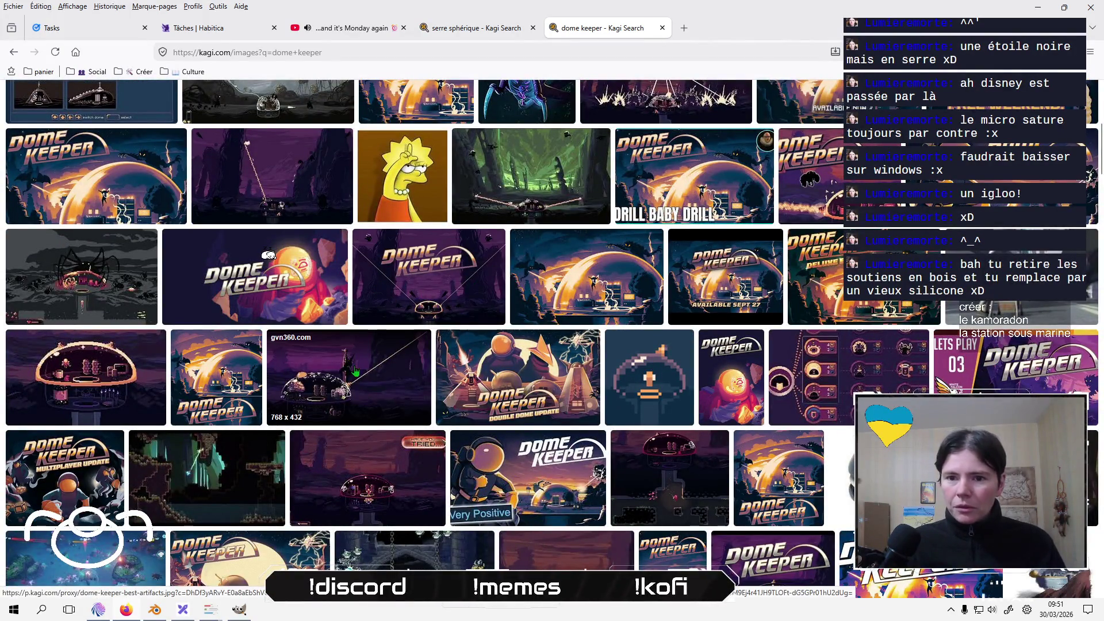
scroll(356, 371, down, 3)
scroll(356, 371, up, 10)
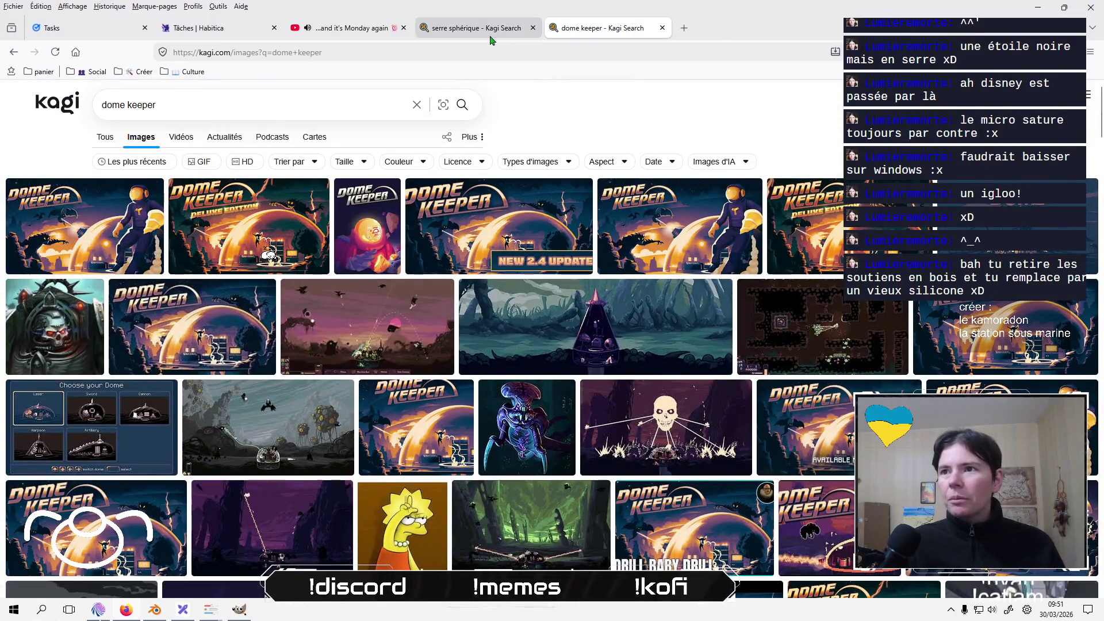
click(492, 36)
Close the serre sphérique tab and search 'star wars jar jar' with All results.
click(533, 27)
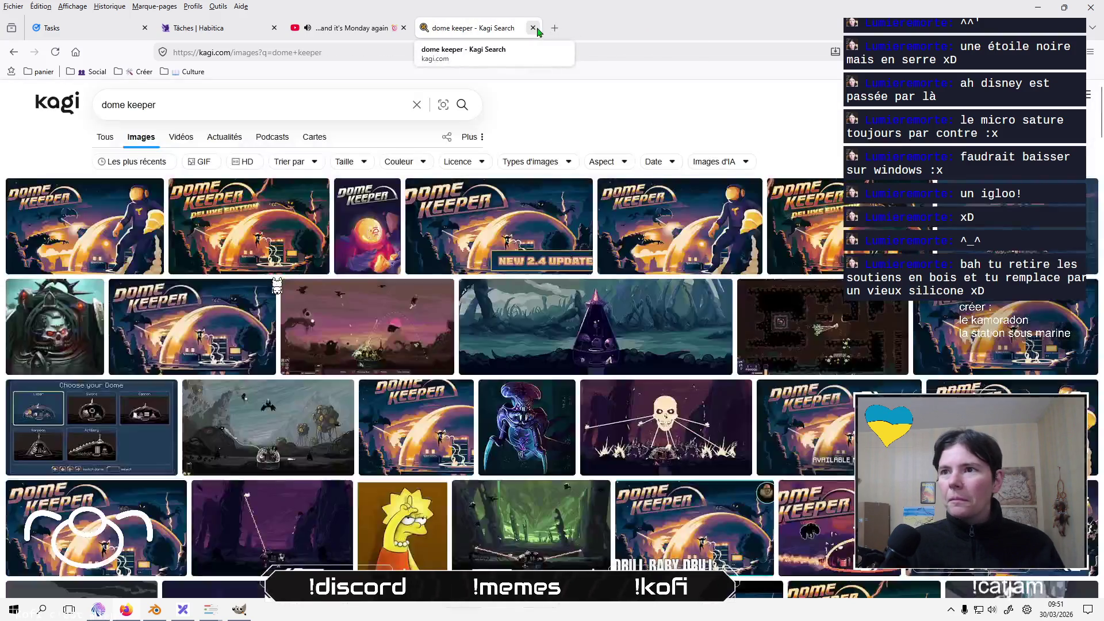
click(424, 50)
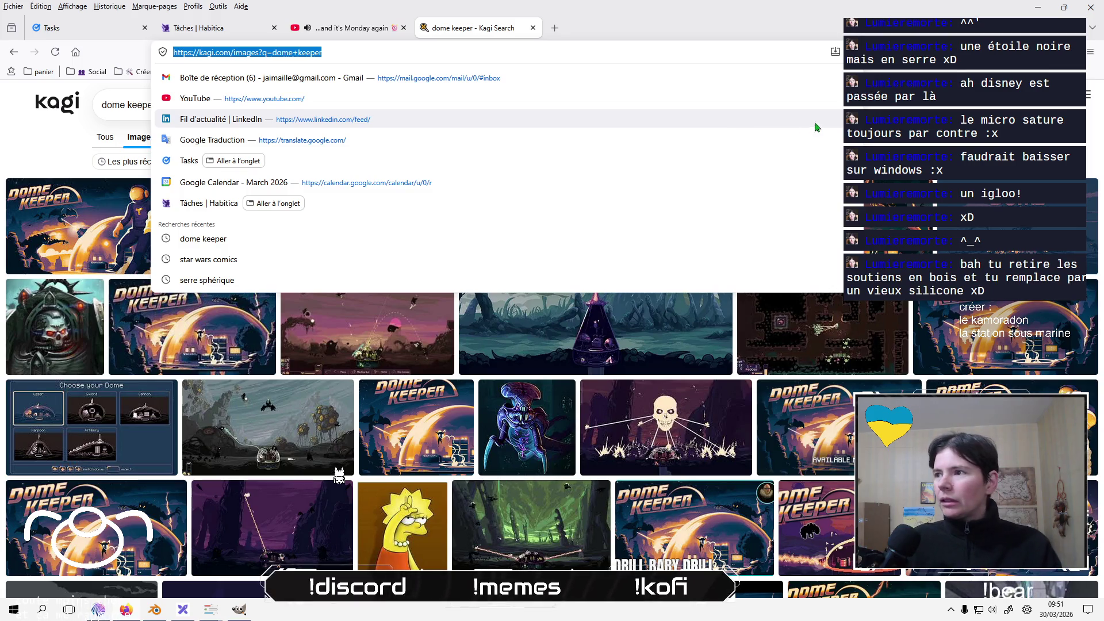
click(851, 127)
triple_click(344, 106)
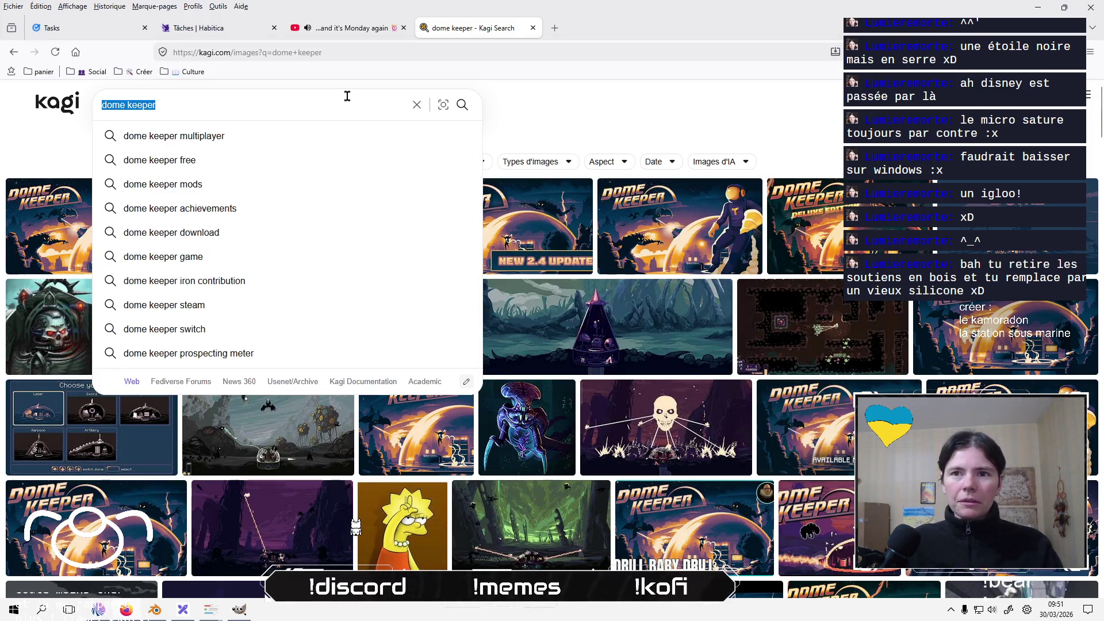
text(star )
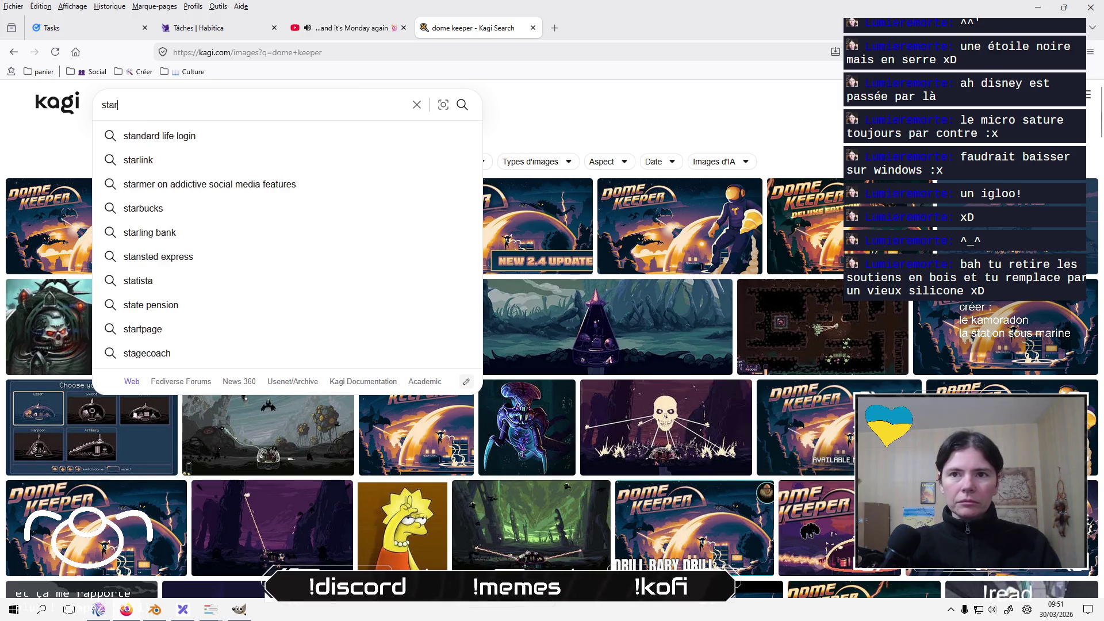
text(wars)
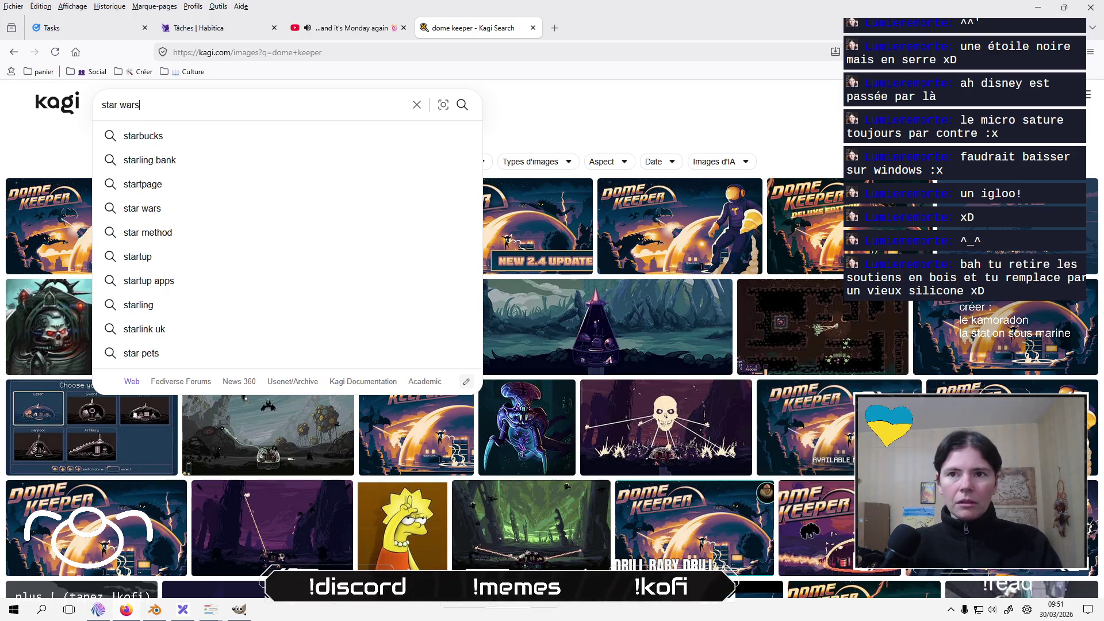
text( jar jar)
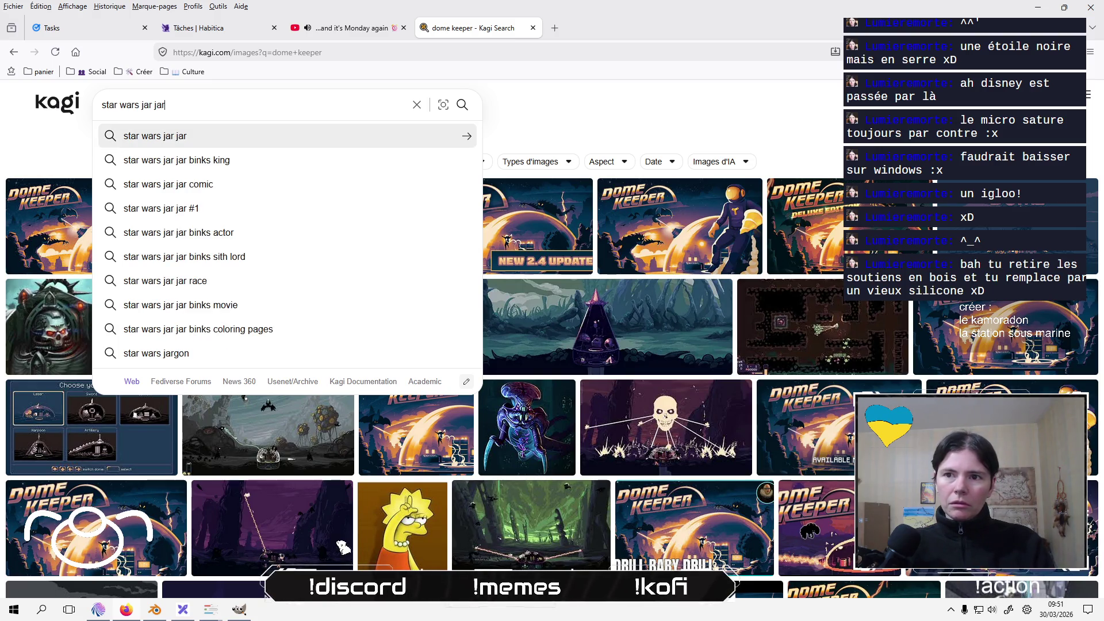
key(Return)
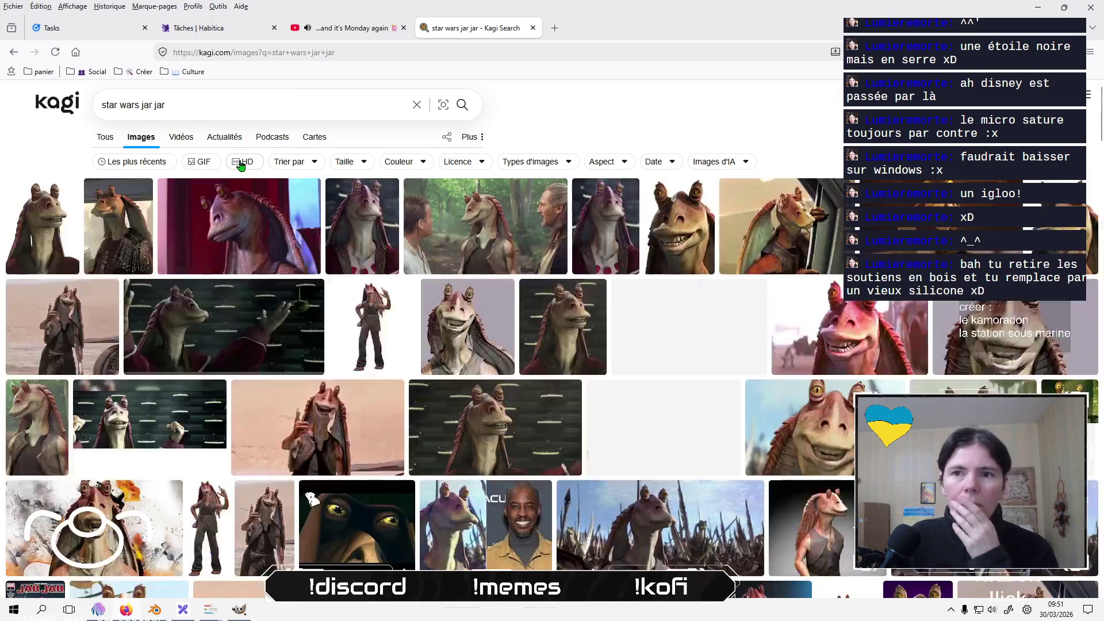
click(106, 139)
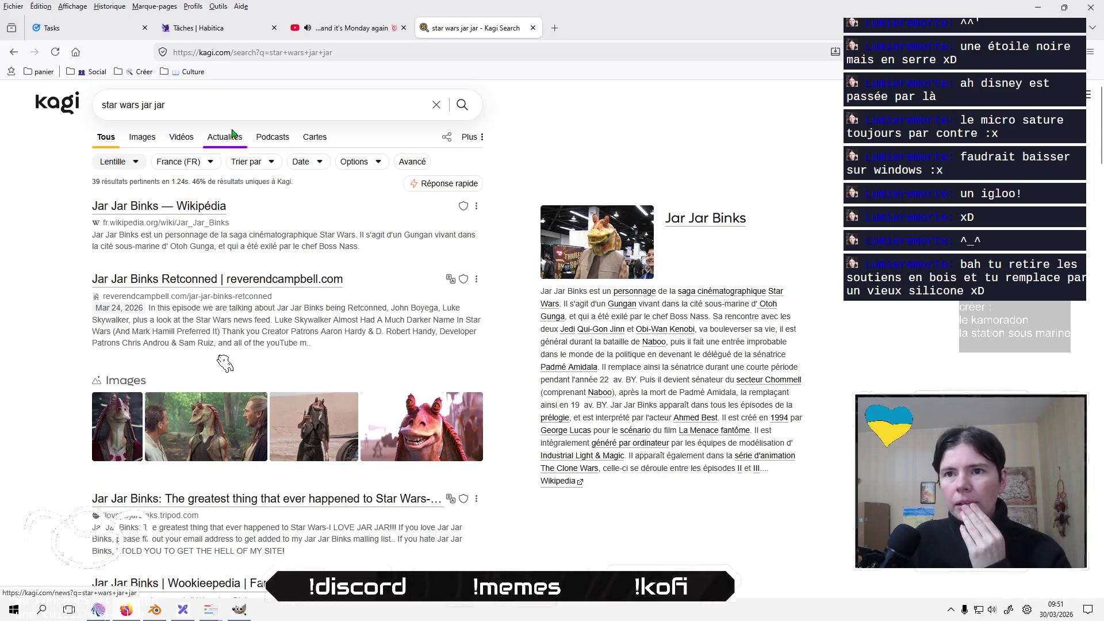
Refine the query to 'star wars gungan city' and scroll the Otoh Gunga results.
drag(140, 104, 179, 105)
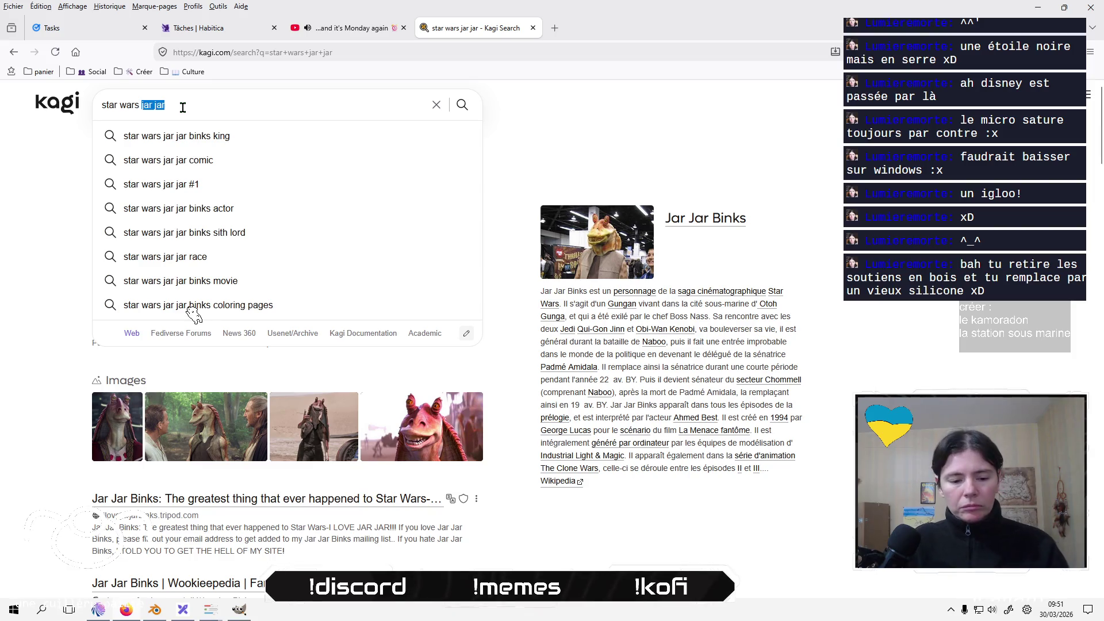
text(gungan)
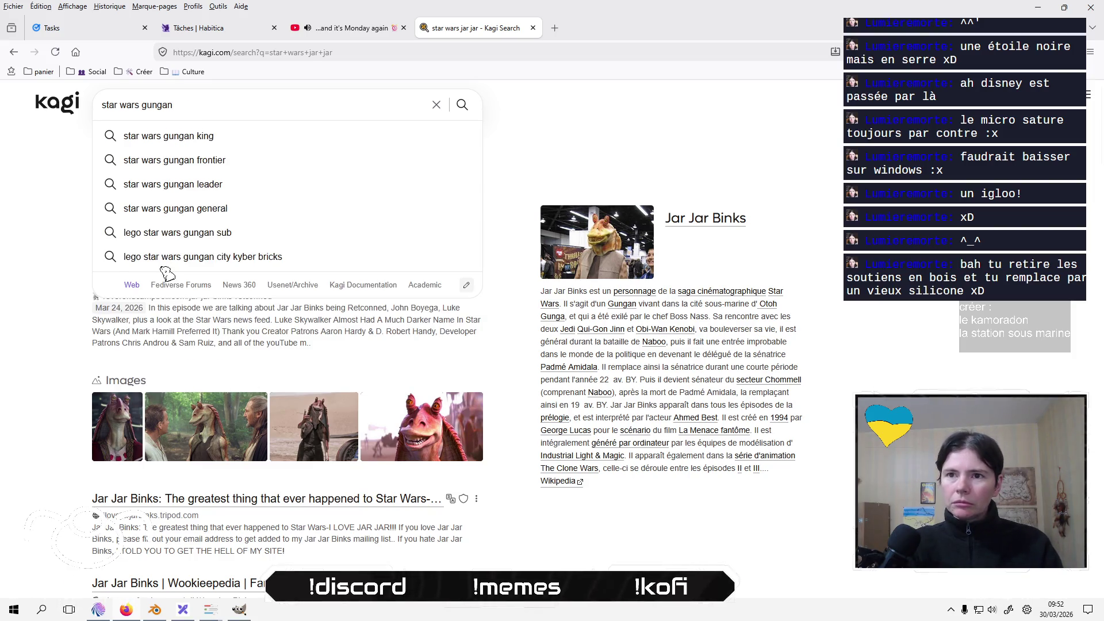
key(Return)
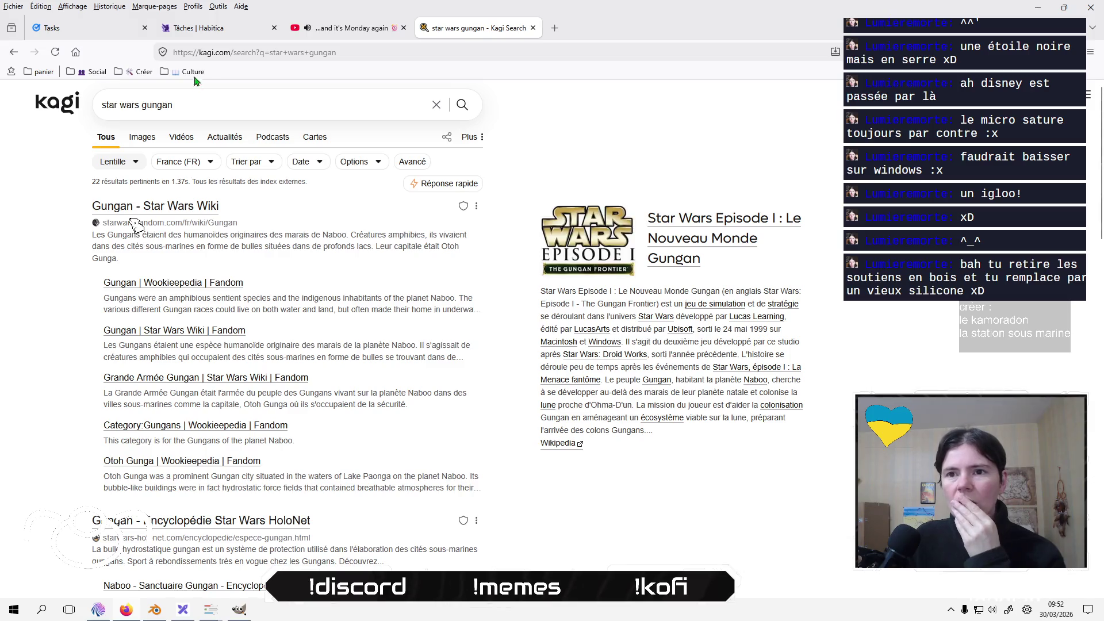
click(250, 110)
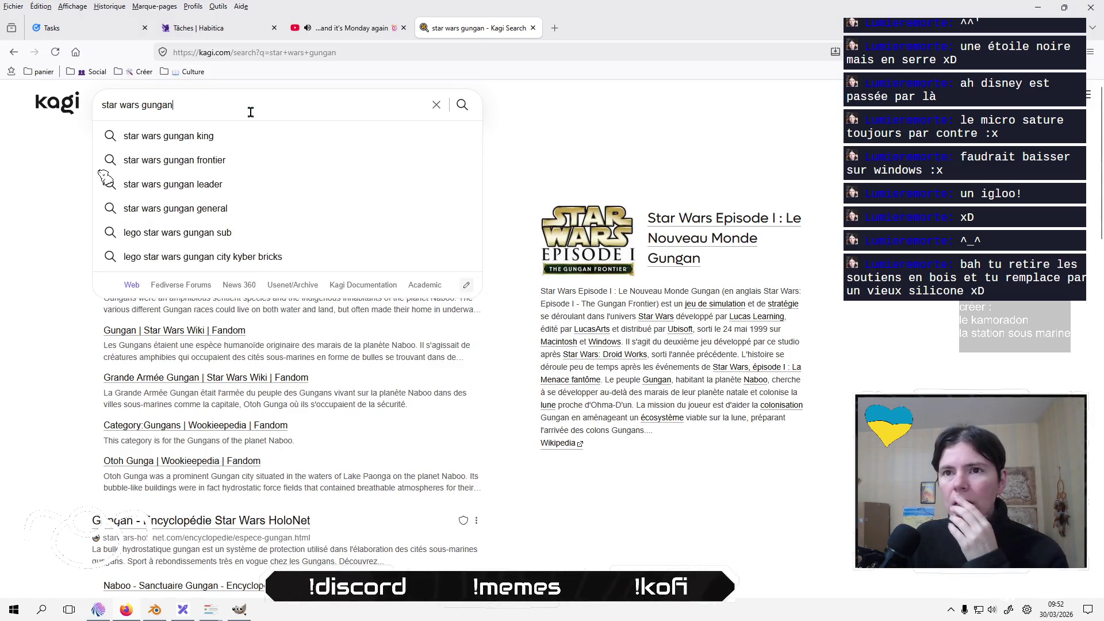
text( city)
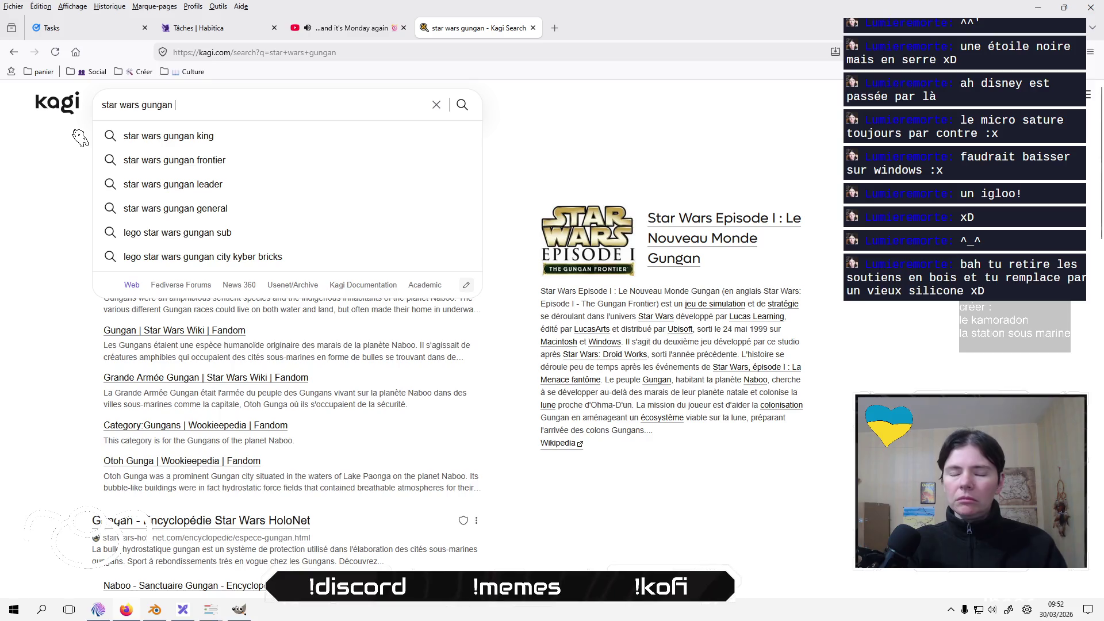
key(Return)
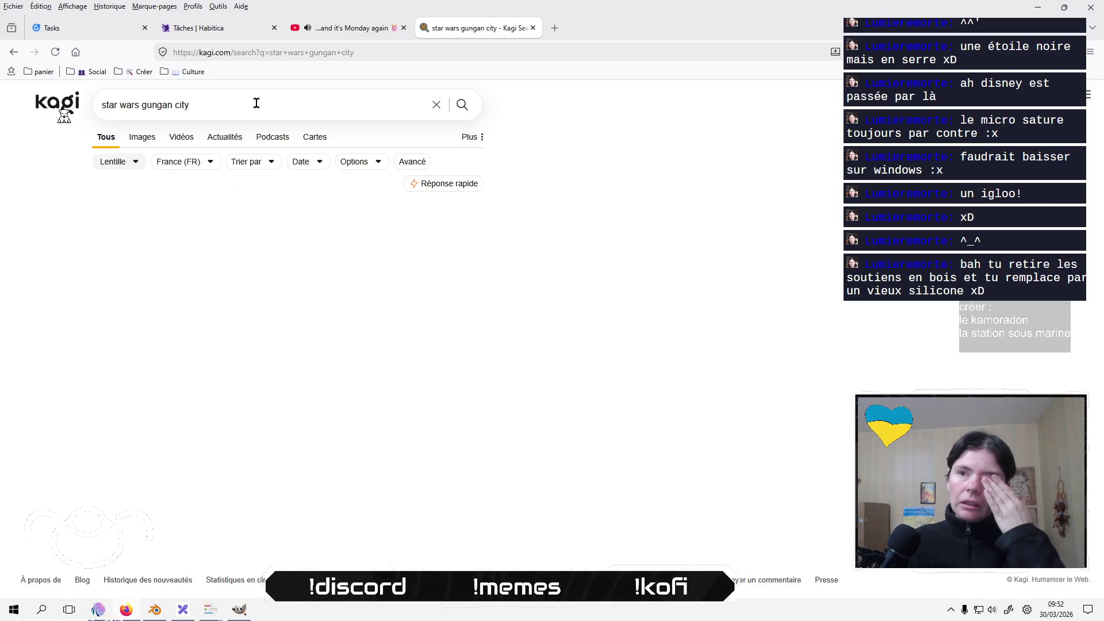
scroll(405, 314, down, 2)
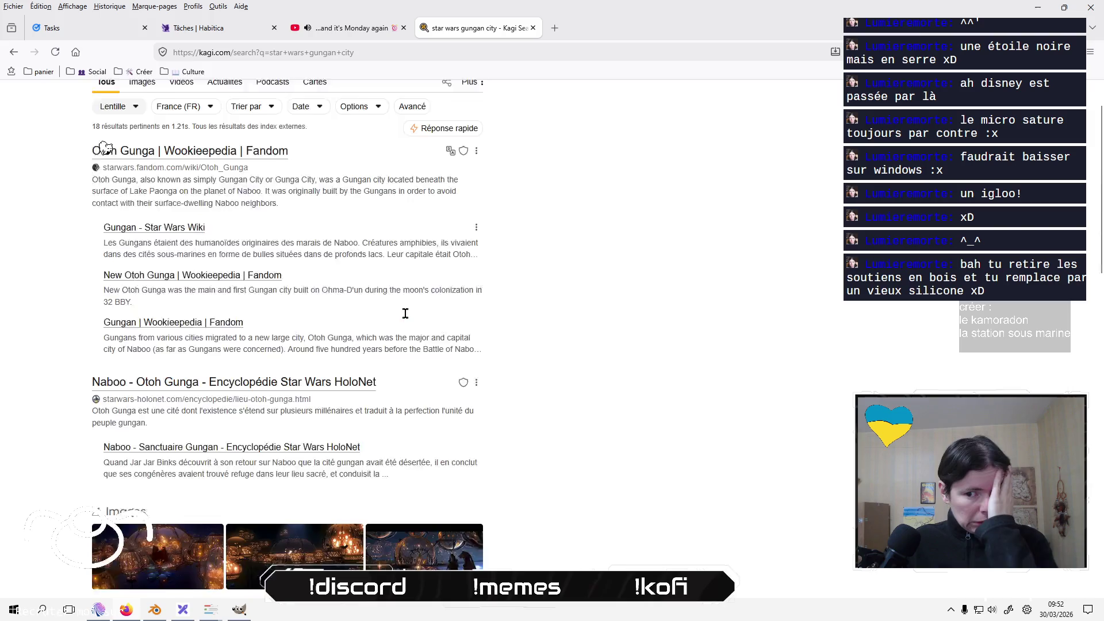
scroll(406, 313, down, 2)
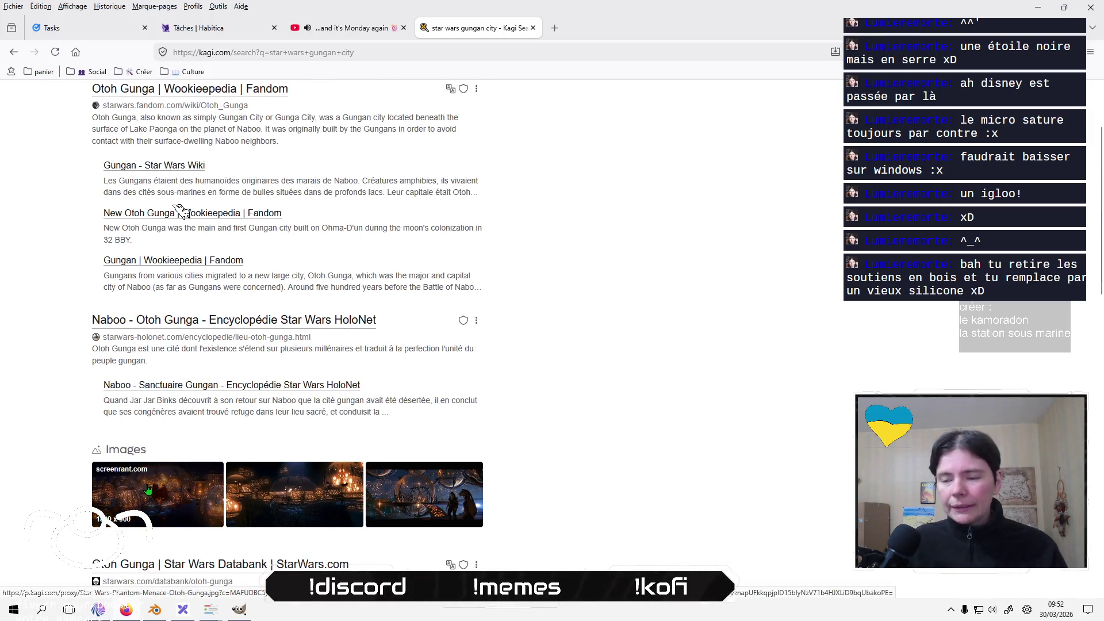
scroll(544, 460, down, 4)
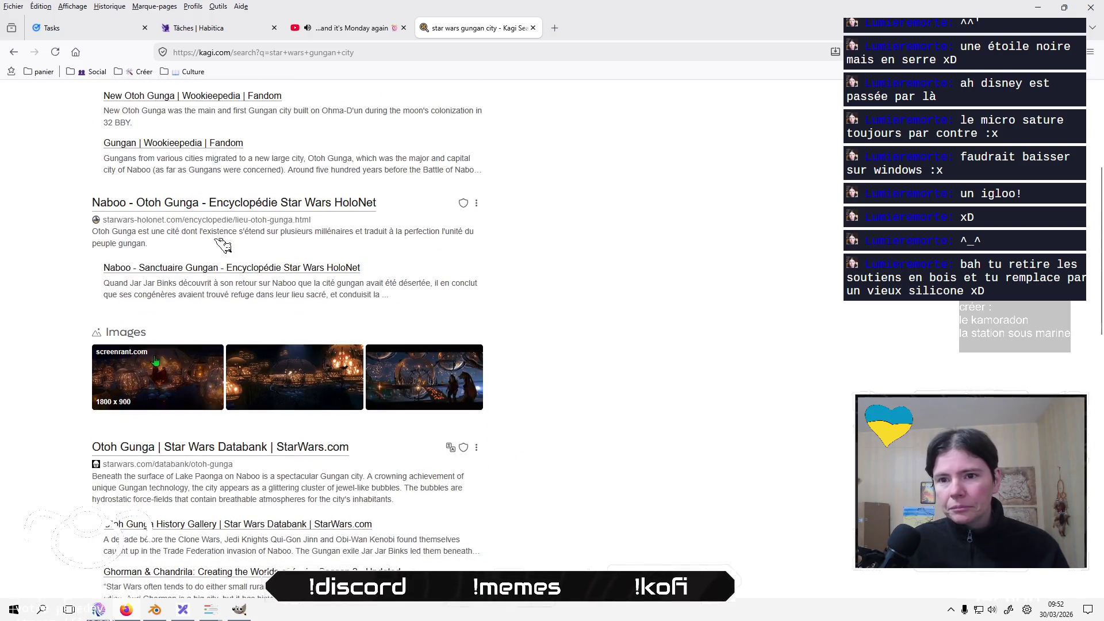
Preview three Otoh Gunga city images full size, then return to Excalidraw.
click(161, 367)
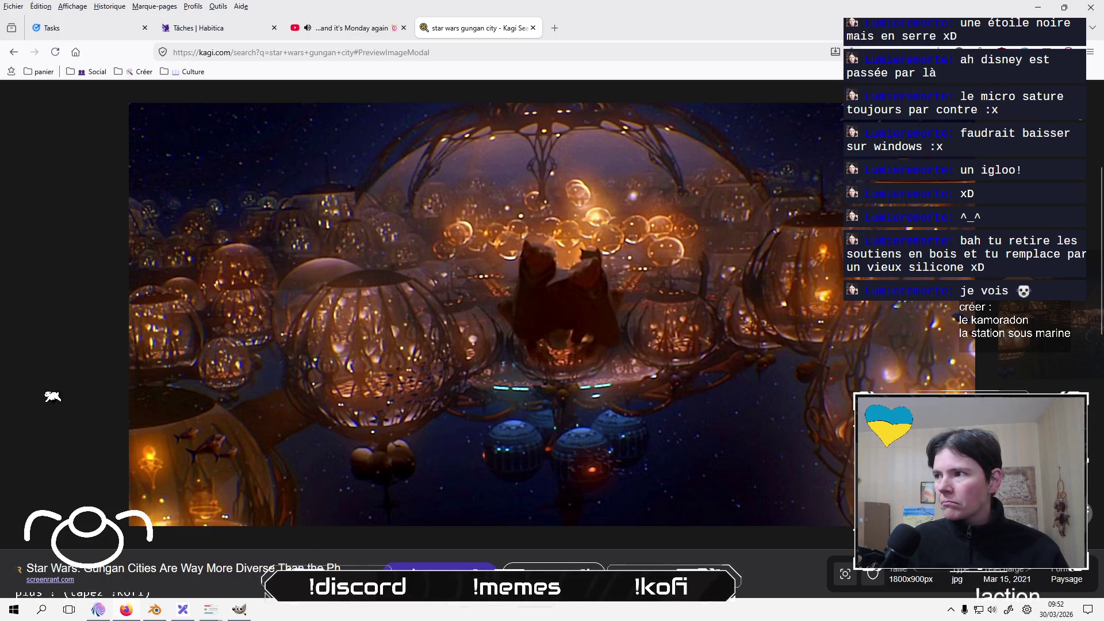
key(Escape)
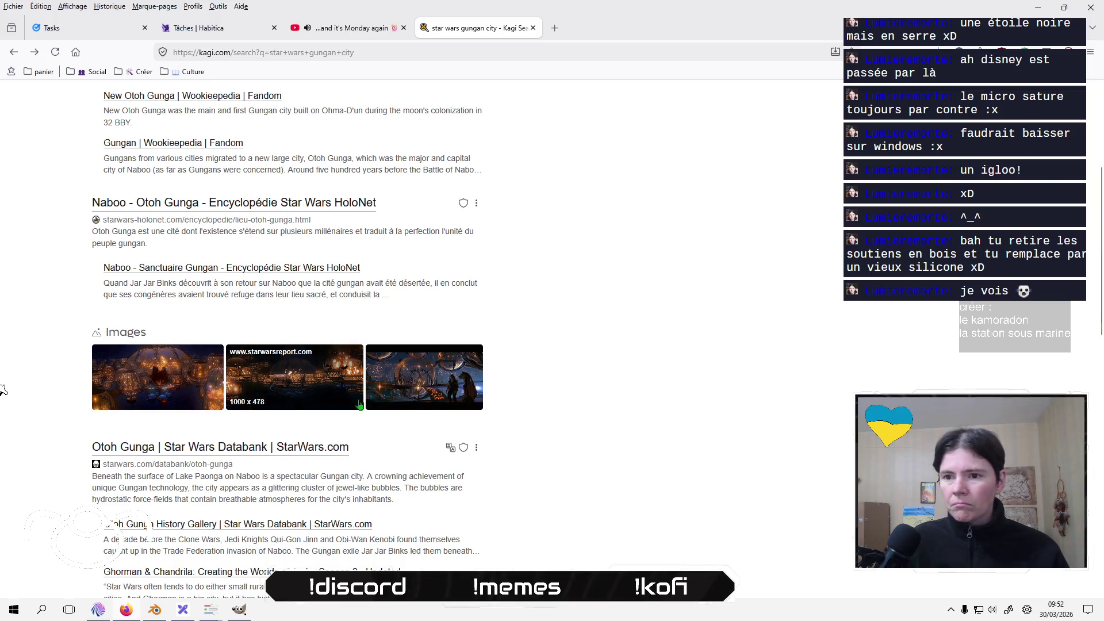
click(429, 379)
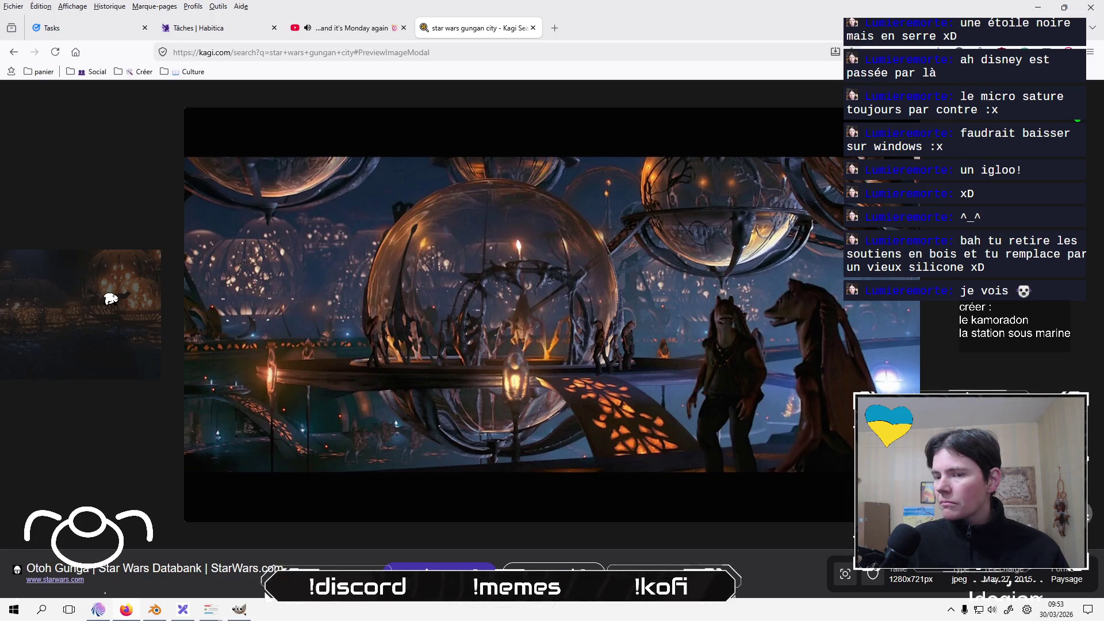
key(Escape)
click(281, 357)
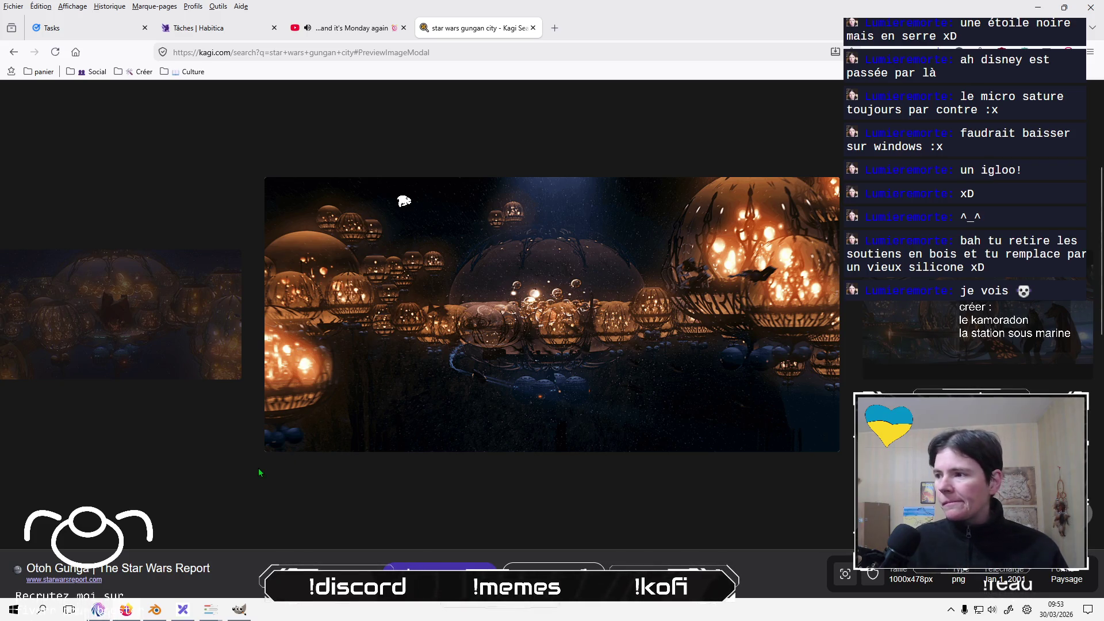
click(183, 610)
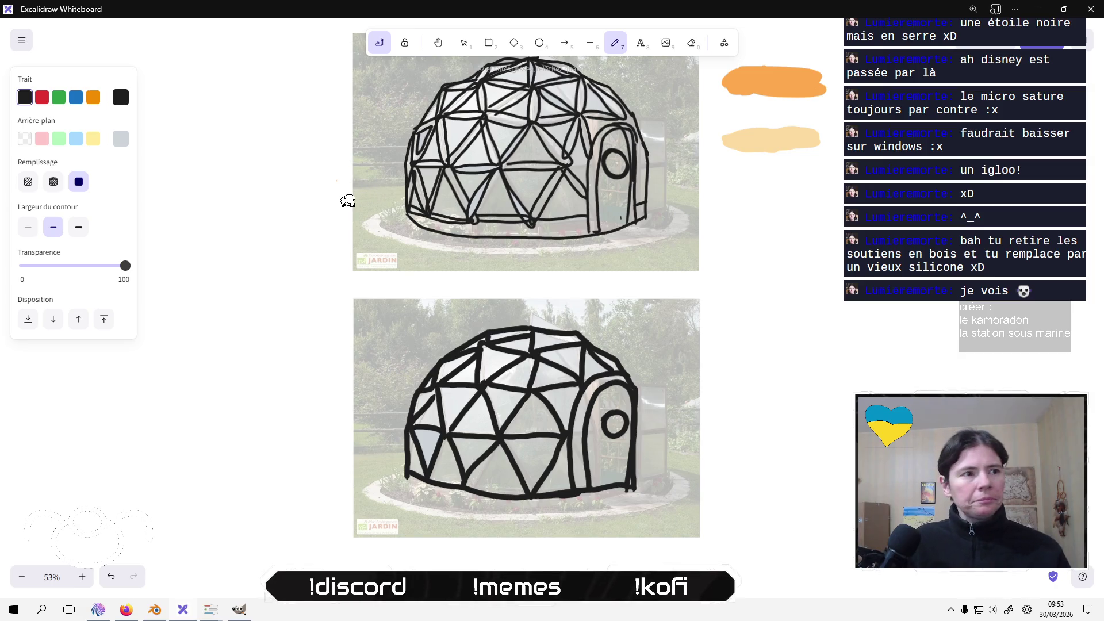
Sketch a Gungan-style half-dome outline with radiating ribs, top cap and base band marks.
scroll(777, 298, right, 5)
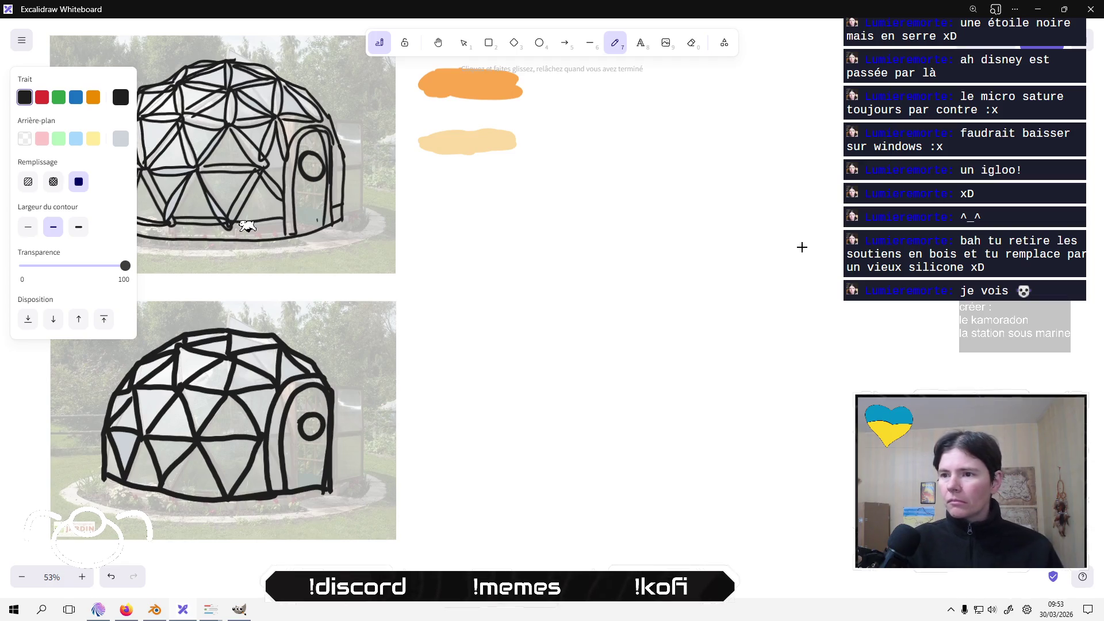
mouse_move(550, 476)
mouse_down()
mouse_move(592, 345)
mouse_move(768, 301)
mouse_move(850, 412)
mouse_move(854, 453)
mouse_move(708, 493)
mouse_move(545, 452)
mouse_move(551, 472)
mouse_move(713, 514)
mouse_move(854, 501)
mouse_up()
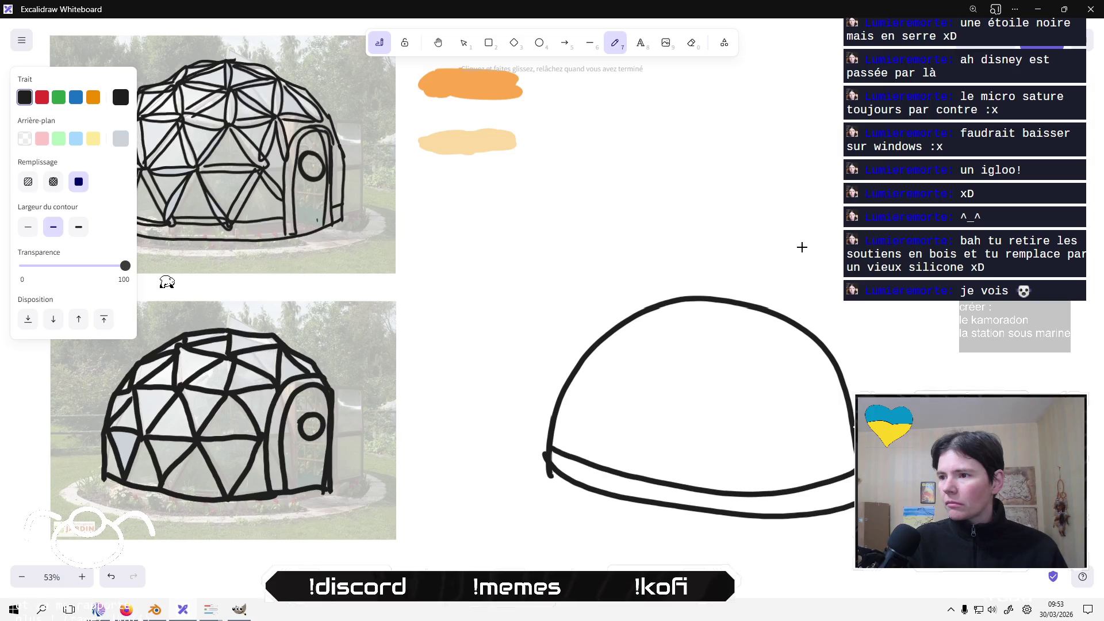
mouse_move(669, 314)
mouse_down()
mouse_move(687, 332)
mouse_move(661, 383)
mouse_move(699, 341)
mouse_move(719, 353)
mouse_move(730, 396)
mouse_move(731, 340)
mouse_move(760, 352)
mouse_move(784, 396)
mouse_move(786, 341)
mouse_move(822, 394)
mouse_up()
drag(805, 336, 812, 365)
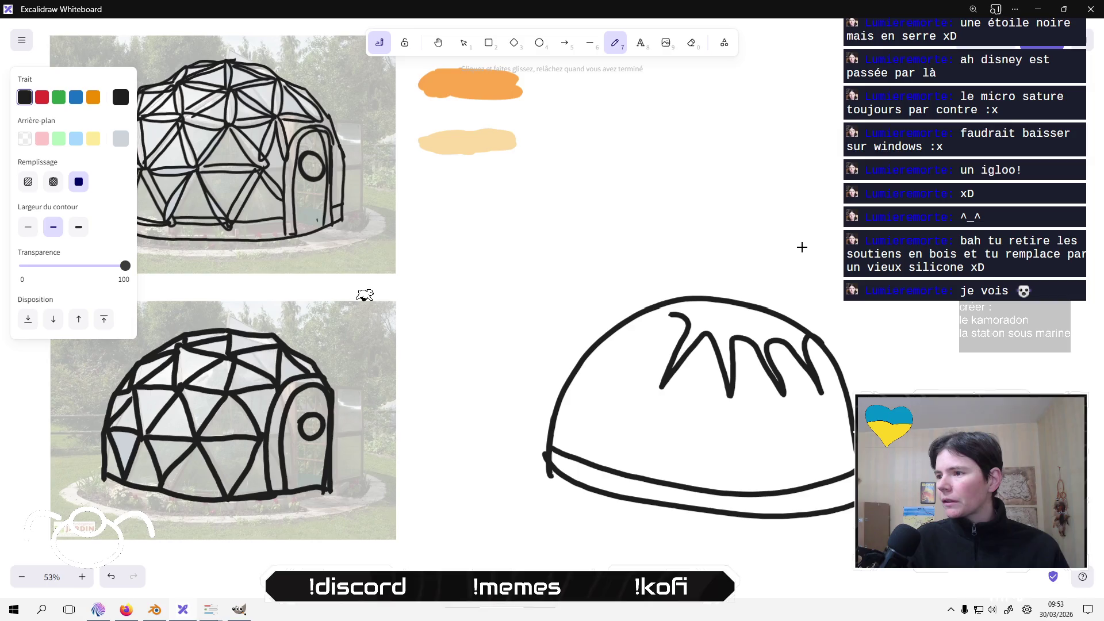
mouse_move(661, 315)
mouse_down()
mouse_move(614, 345)
mouse_move(659, 300)
mouse_up()
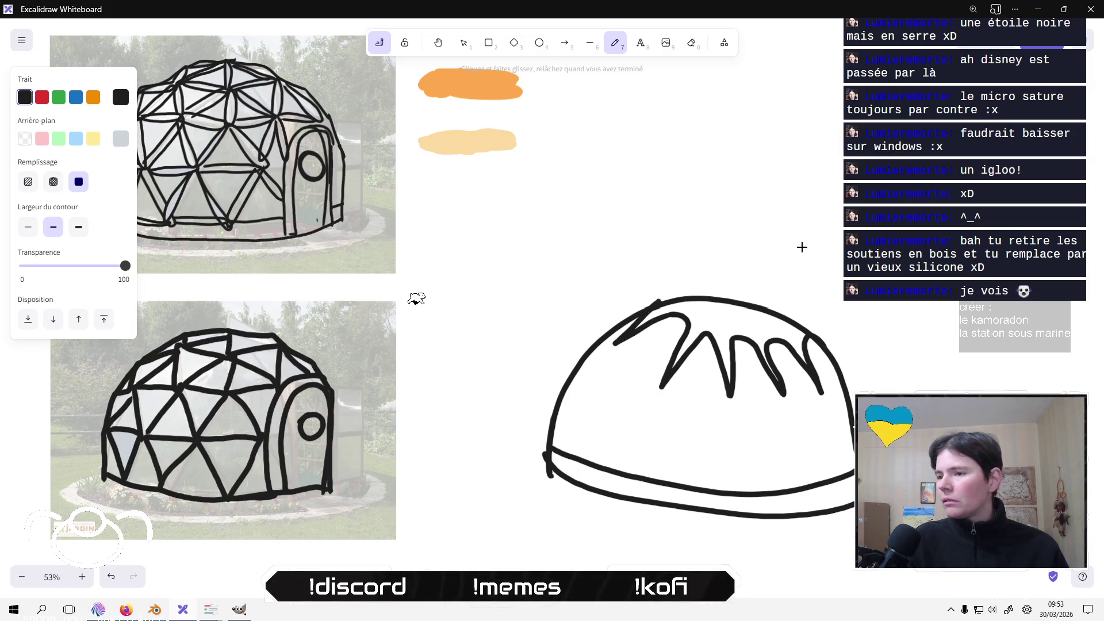
drag(615, 346, 601, 367)
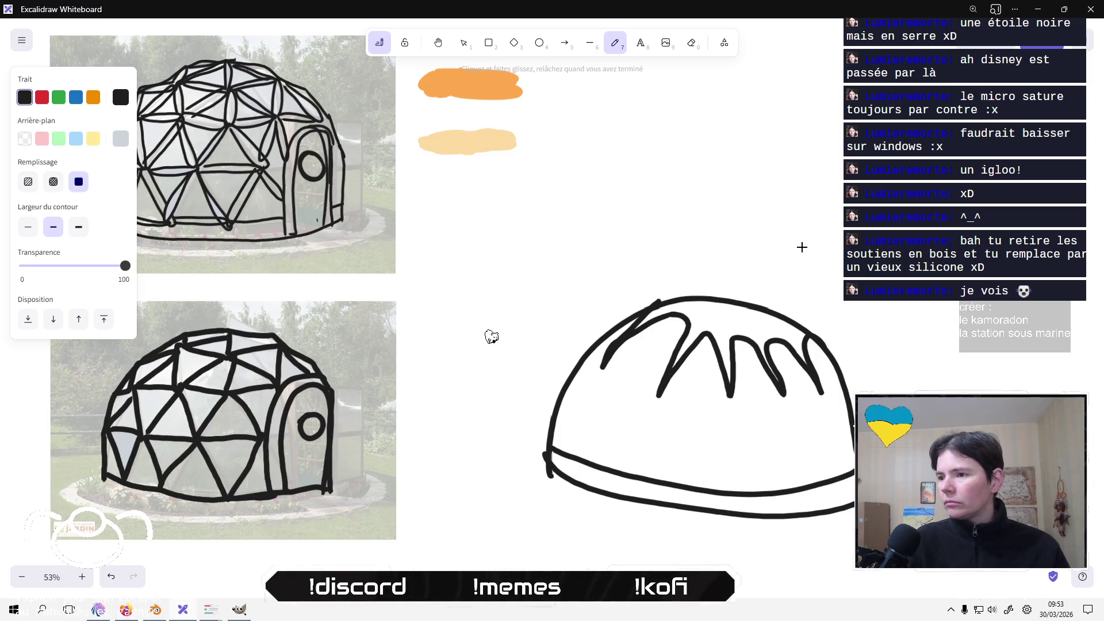
drag(729, 397, 728, 408)
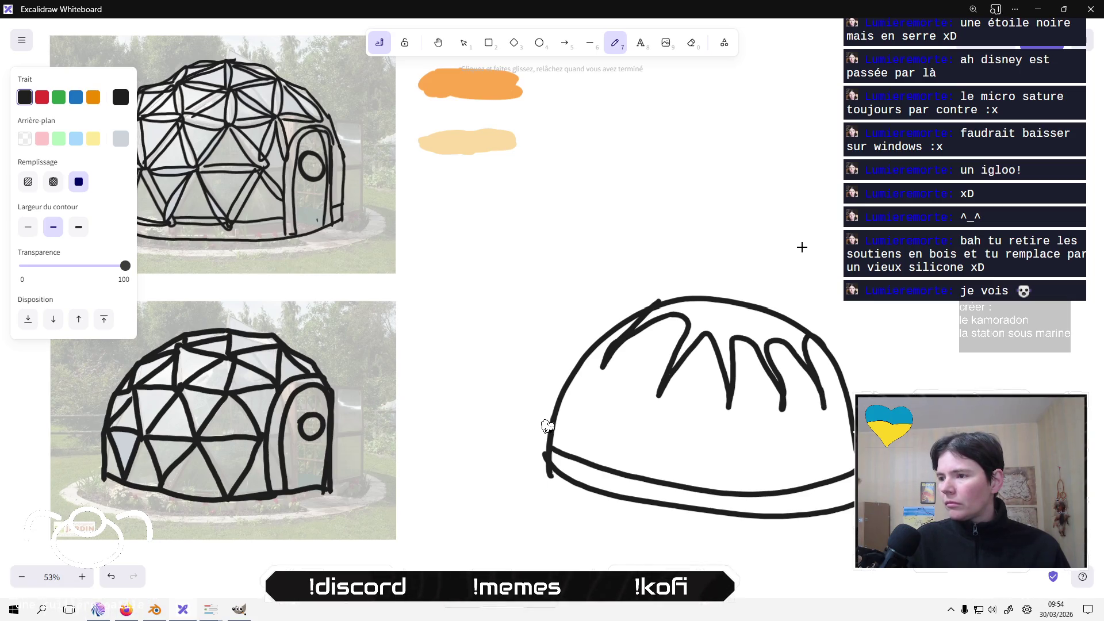
mouse_move(792, 329)
mouse_down()
mouse_move(765, 329)
mouse_move(755, 311)
mouse_move(752, 329)
mouse_move(736, 328)
mouse_move(739, 308)
mouse_move(693, 302)
mouse_up()
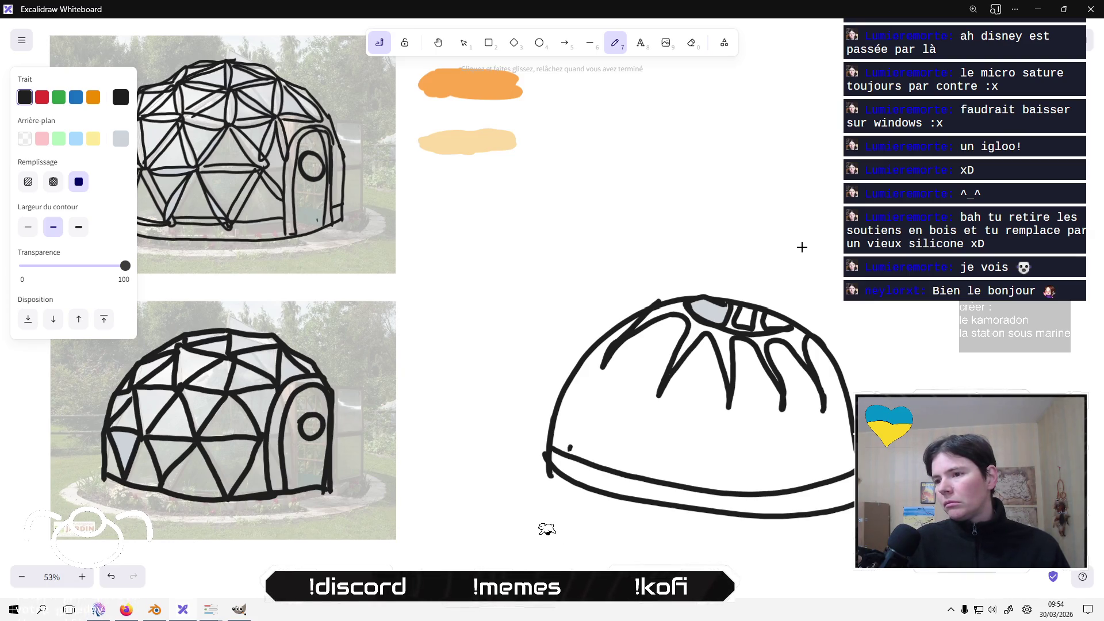
mouse_move(571, 451)
mouse_down()
mouse_move(636, 451)
mouse_move(640, 473)
mouse_up()
mouse_move(712, 489)
mouse_down()
mouse_move(718, 459)
mouse_move(725, 490)
mouse_move(845, 475)
mouse_up()
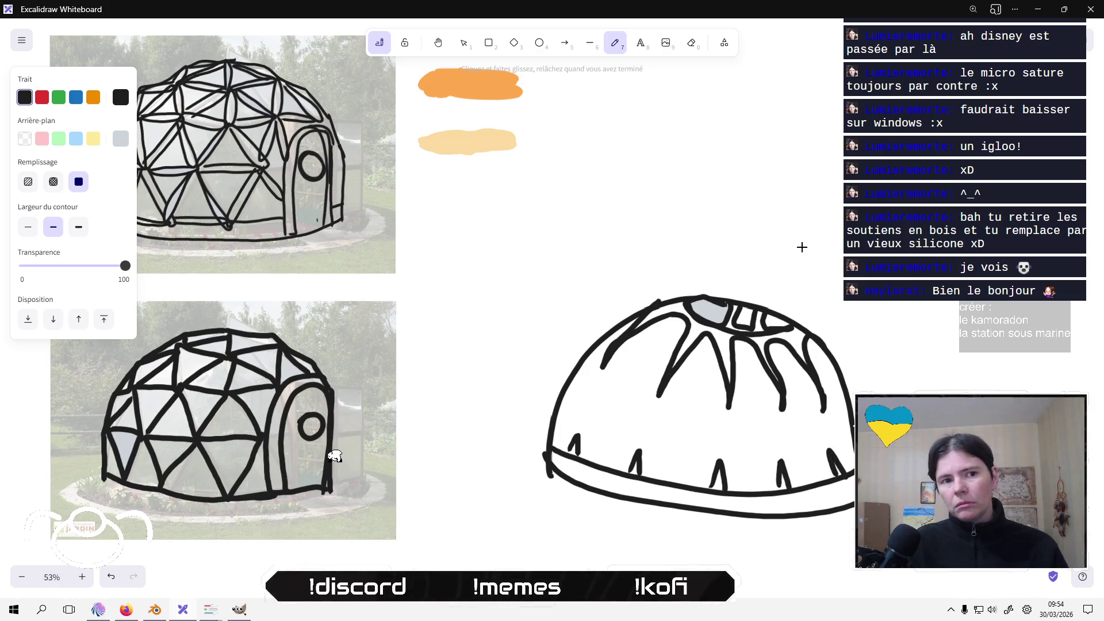
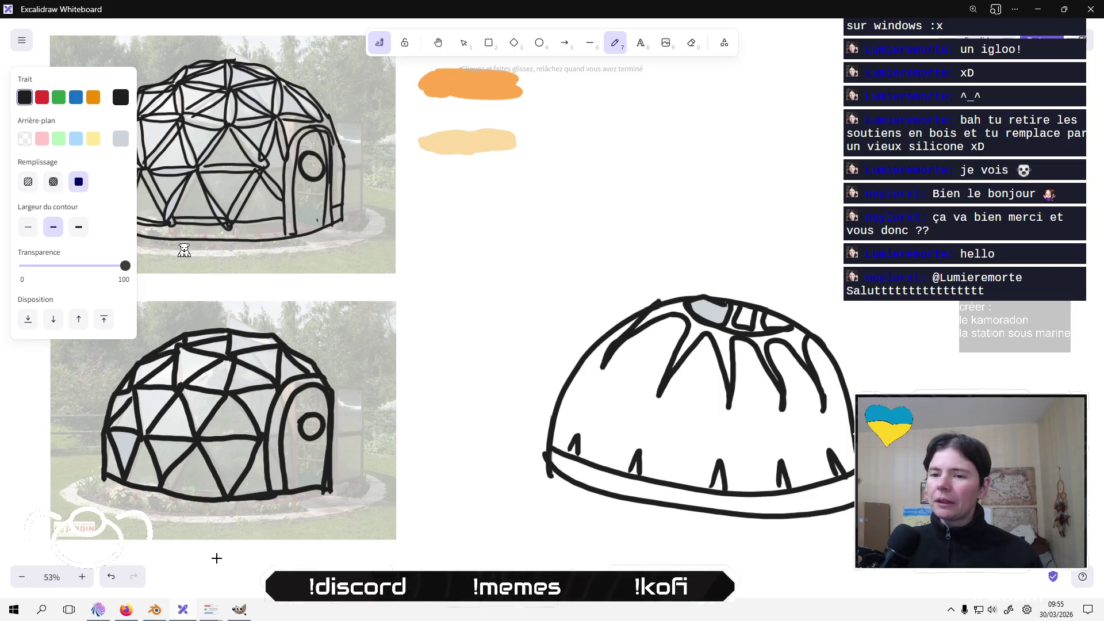
Switch from Excalidraw to Firefox and open a new blank tab.
click(126, 611)
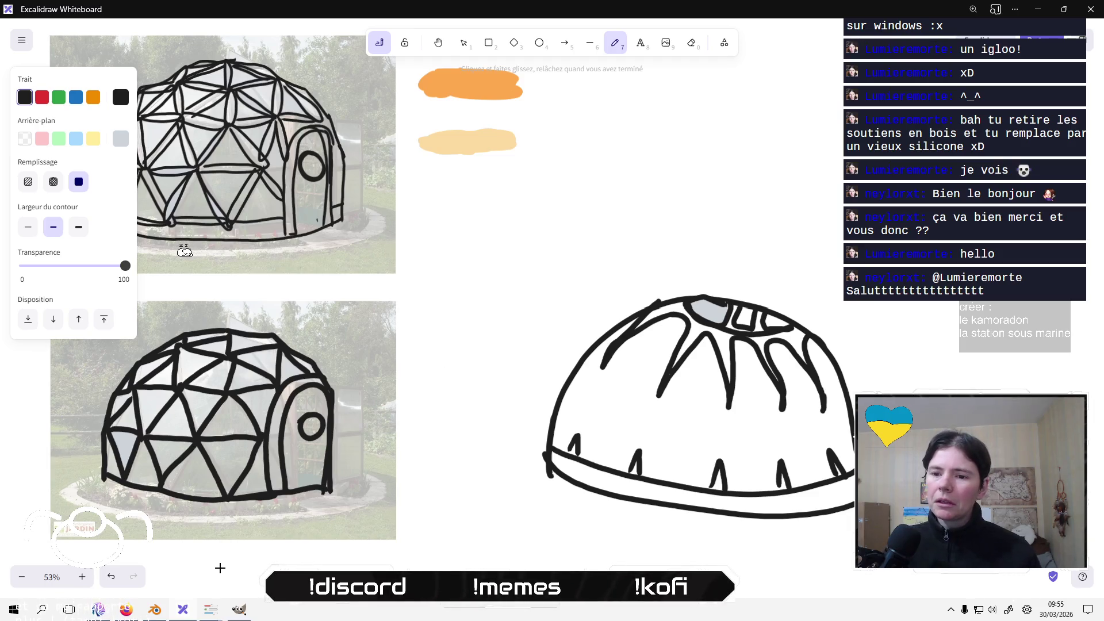
click(124, 611)
click(560, 27)
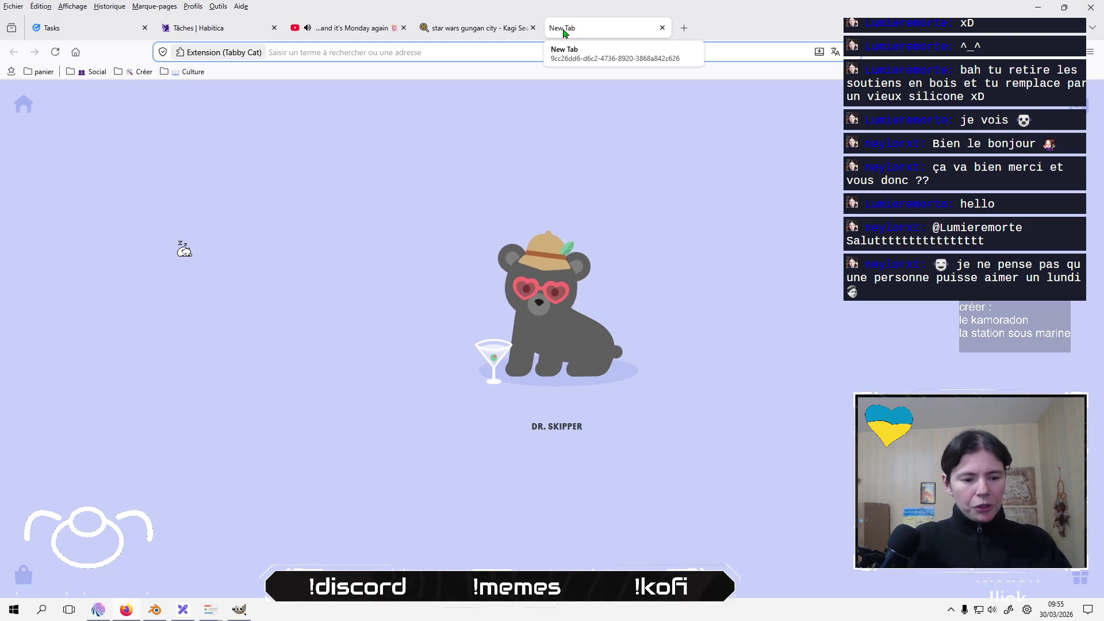
Search 'angers geek fest' and browse the Angers Geekfest posters page.
text(af)
key(BackSpace)
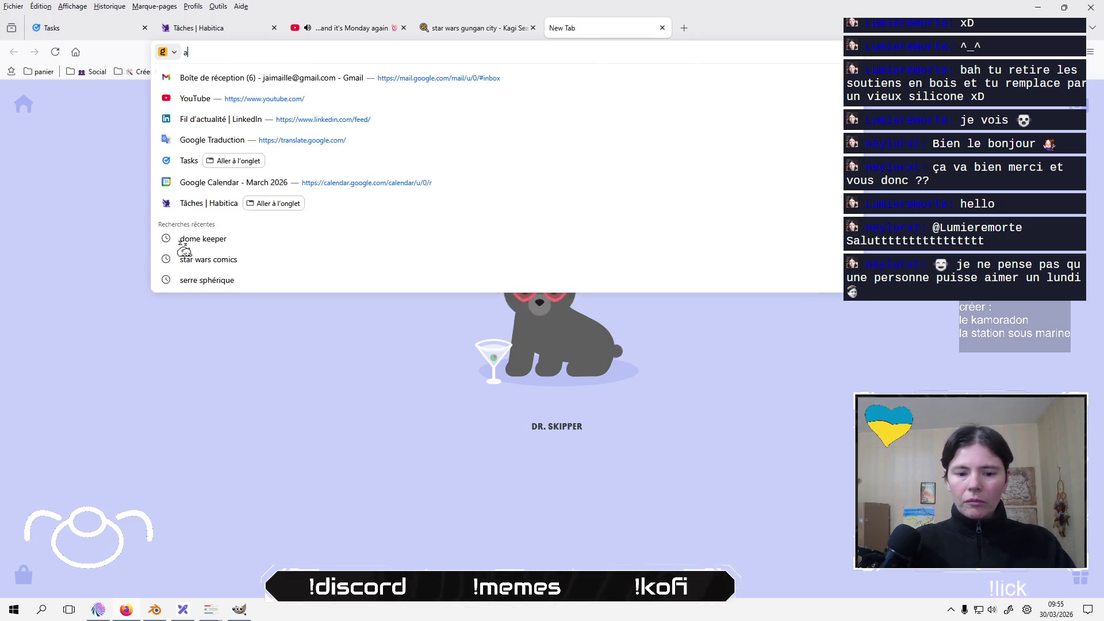
text(ngers geek fes)
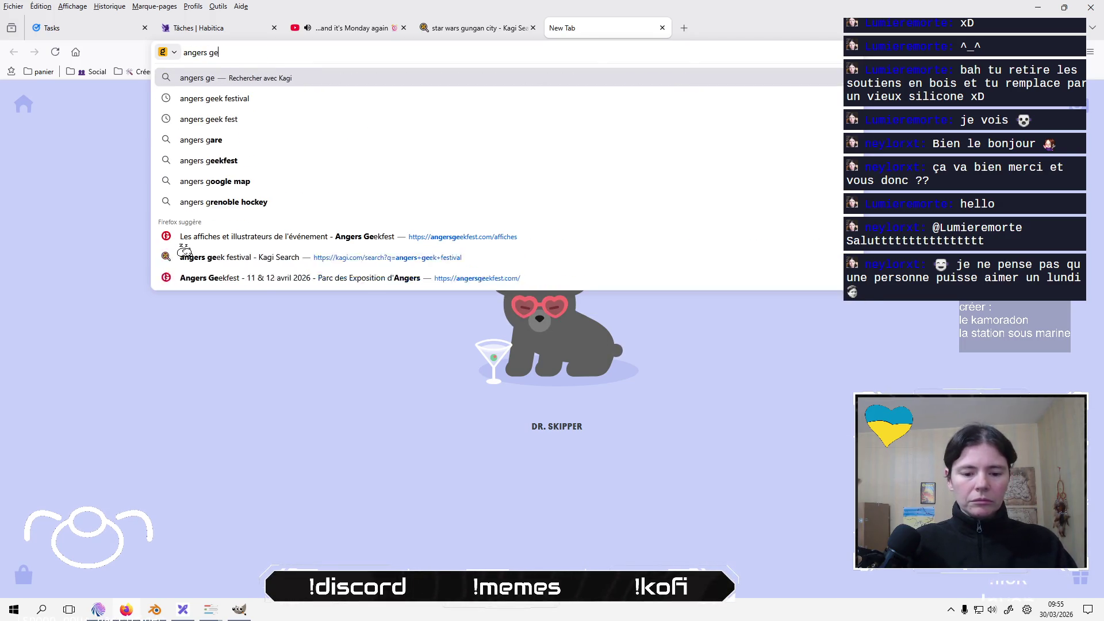
key(Up)
key(Up)
key(Up)
key(Return)
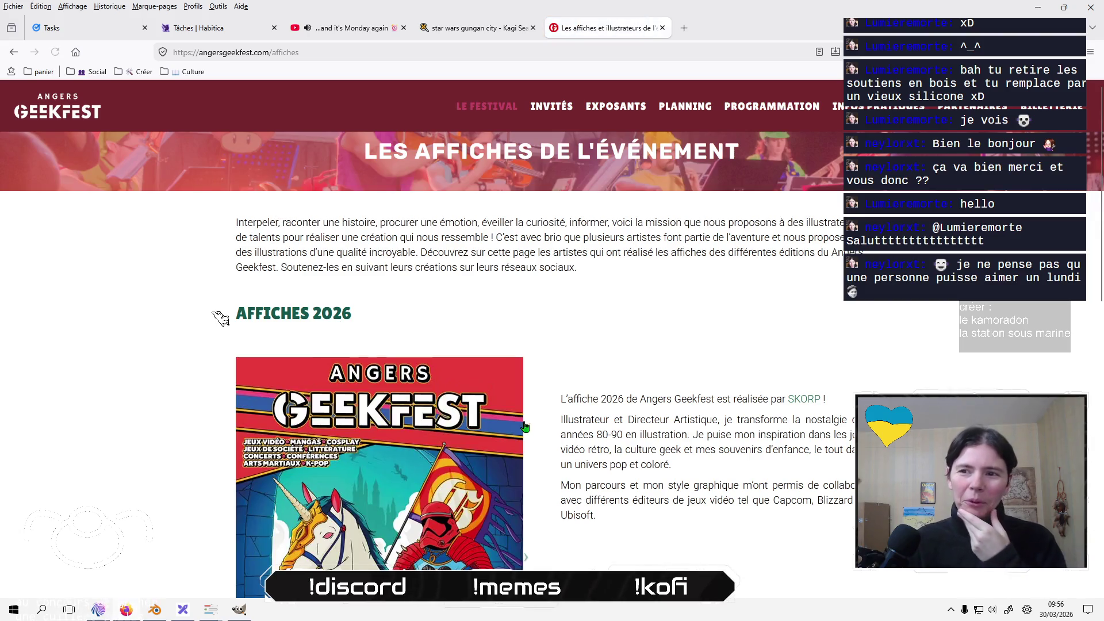
scroll(546, 389, down, 4)
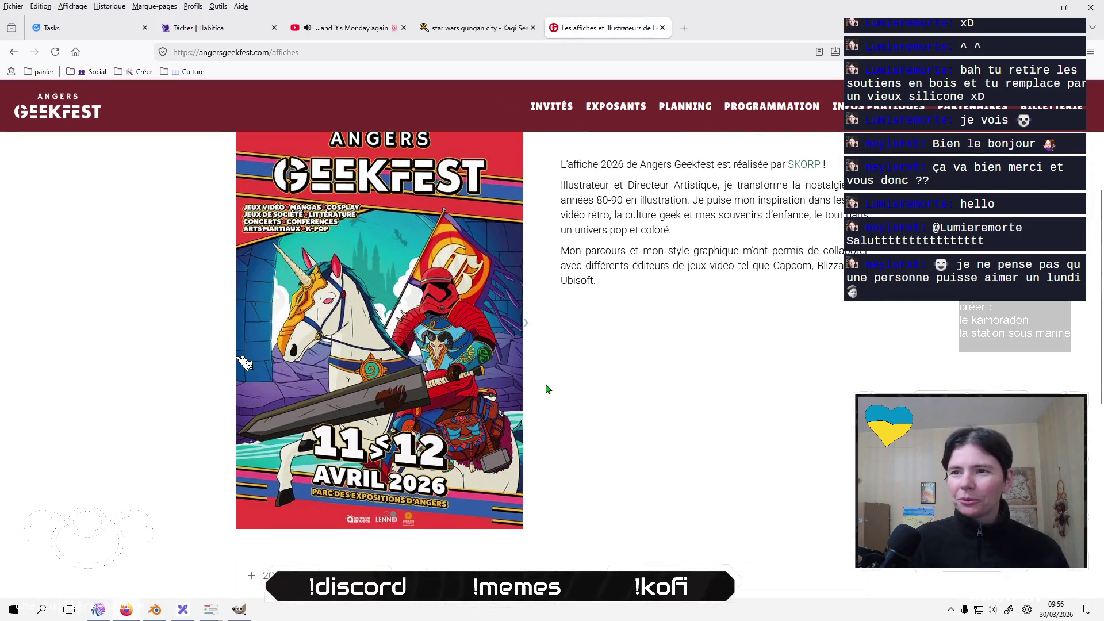
scroll(547, 389, up, 1)
Browse the Bordeaux Geekfest site and its posters page, then return to the Angers posters.
key(alt+Left)
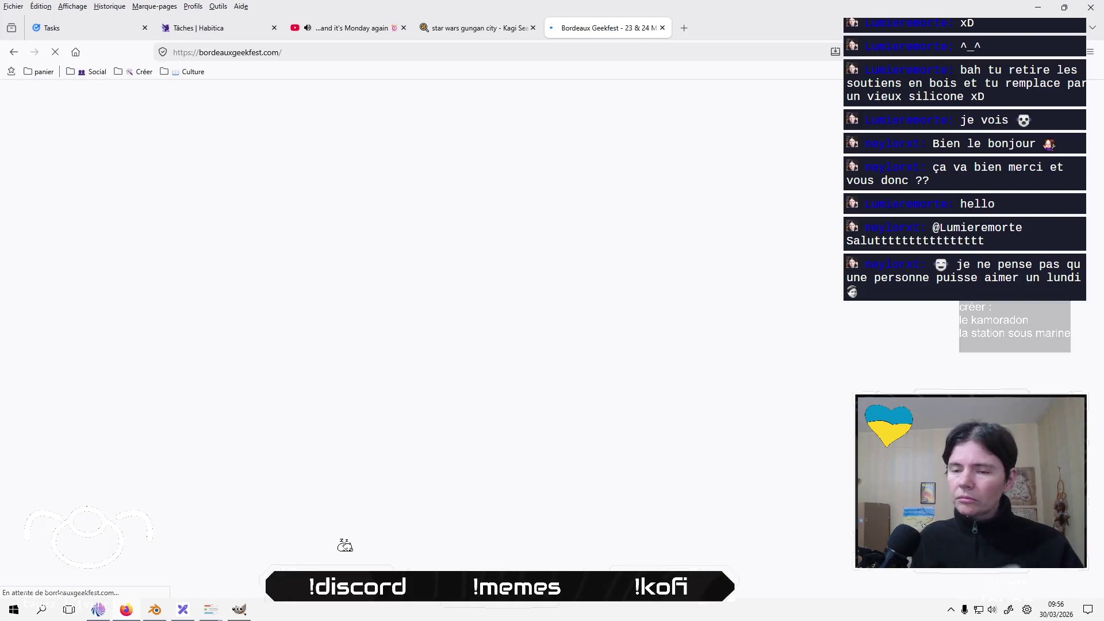
scroll(547, 291, down, 4)
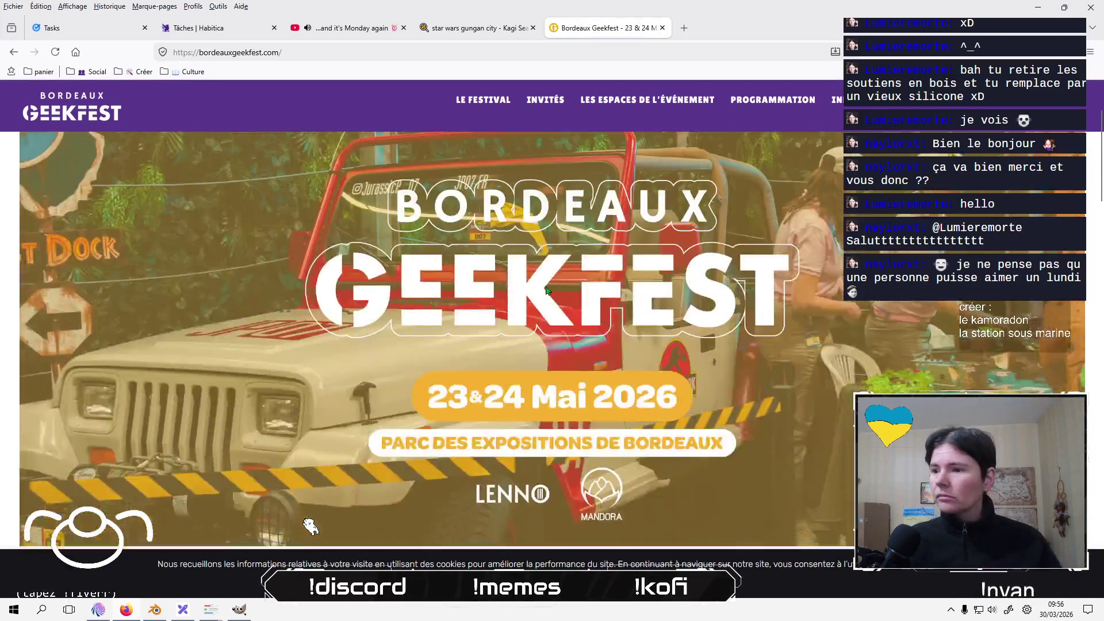
scroll(547, 290, down, 8)
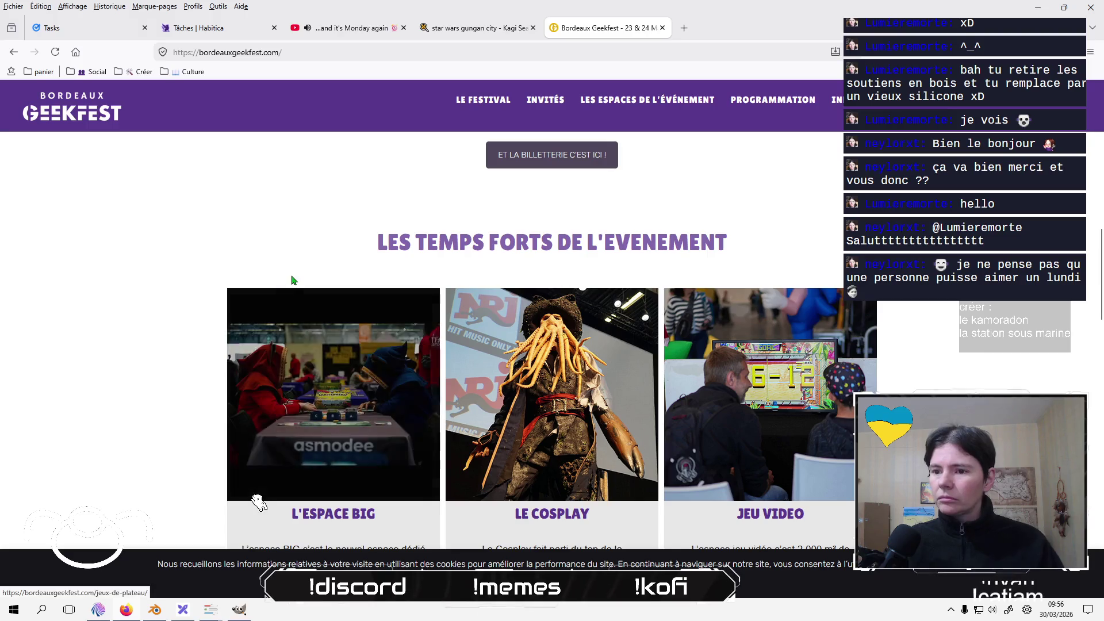
scroll(294, 280, up, 5)
scroll(294, 280, up, 5)
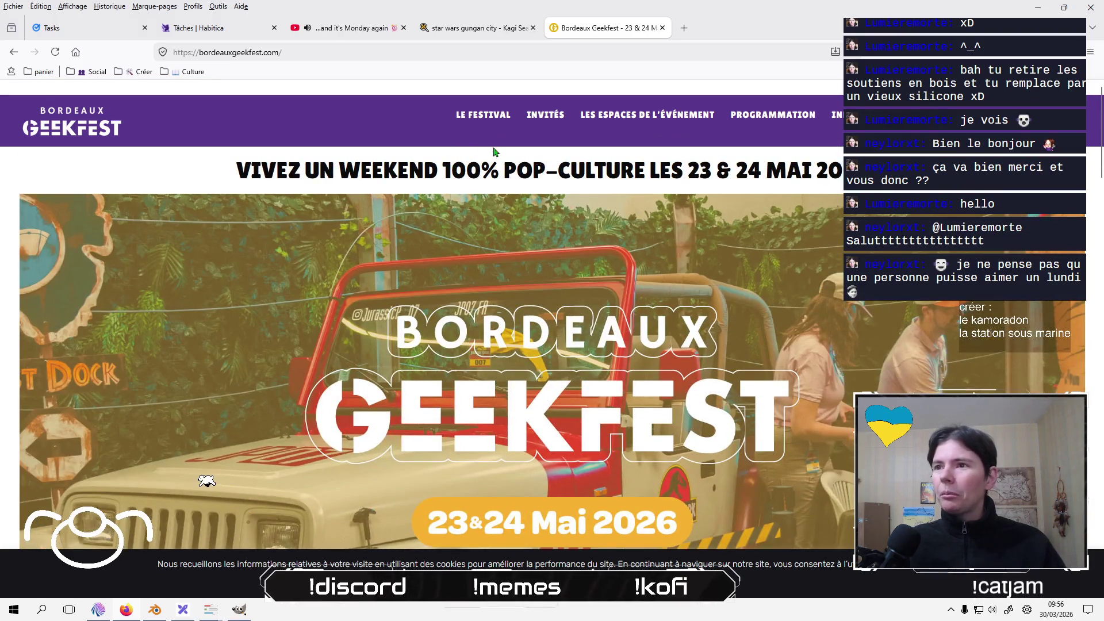
mouse_move(489, 132)
click(481, 196)
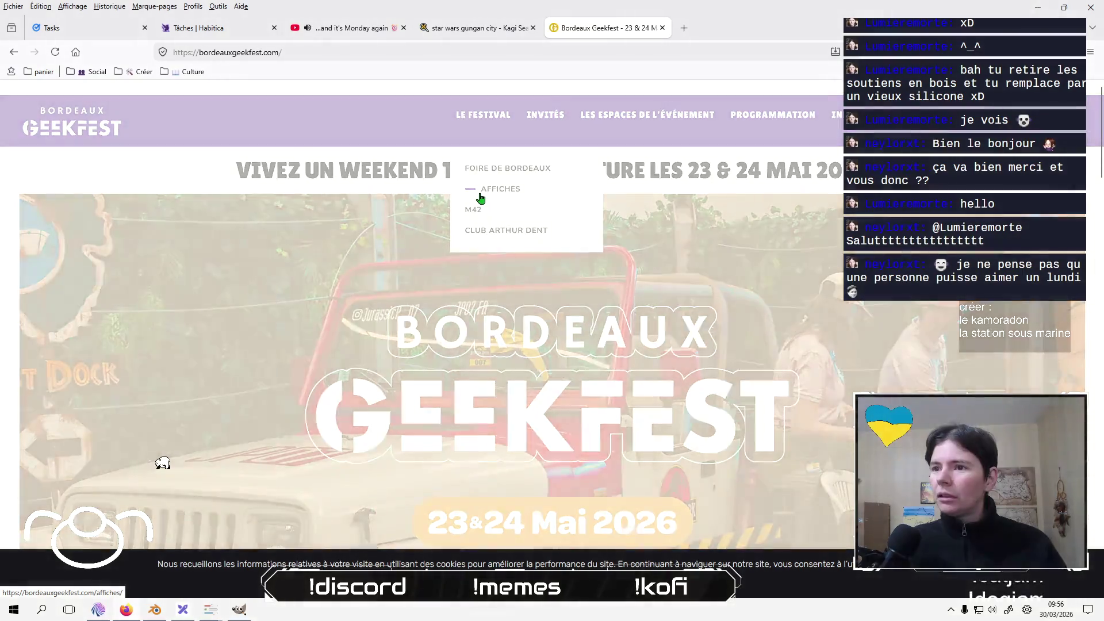
scroll(153, 329, down, 5)
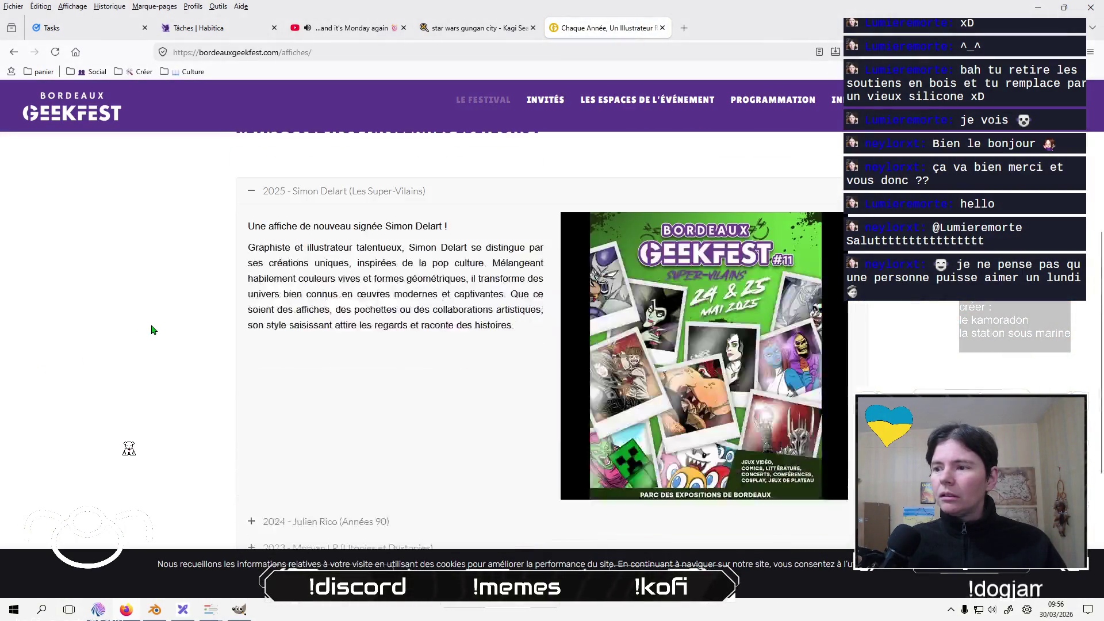
scroll(153, 329, up, 5)
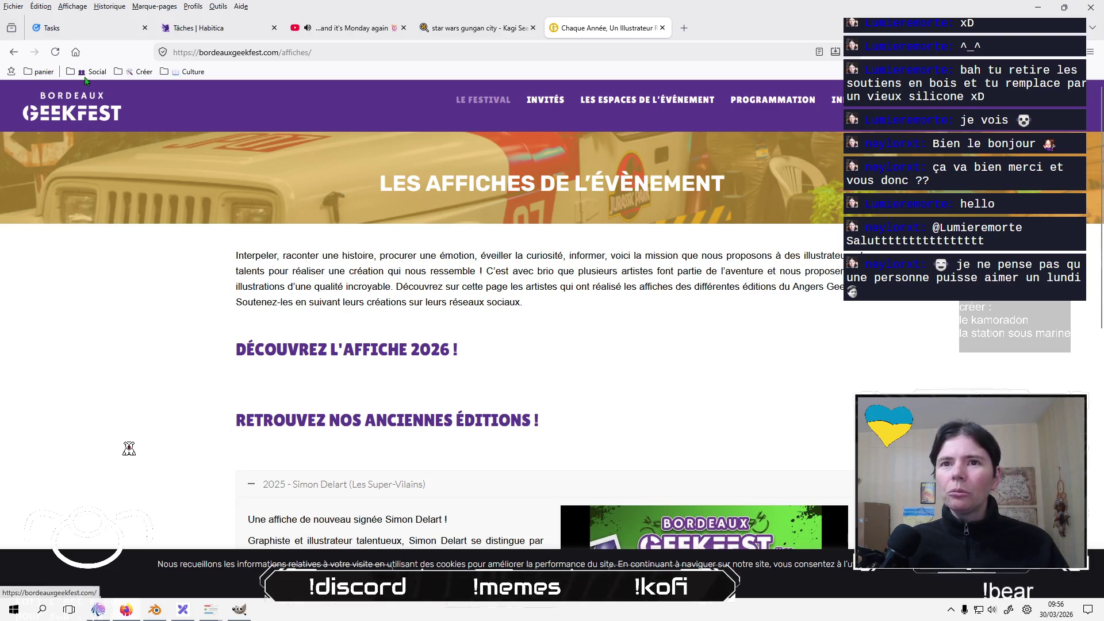
click(14, 52)
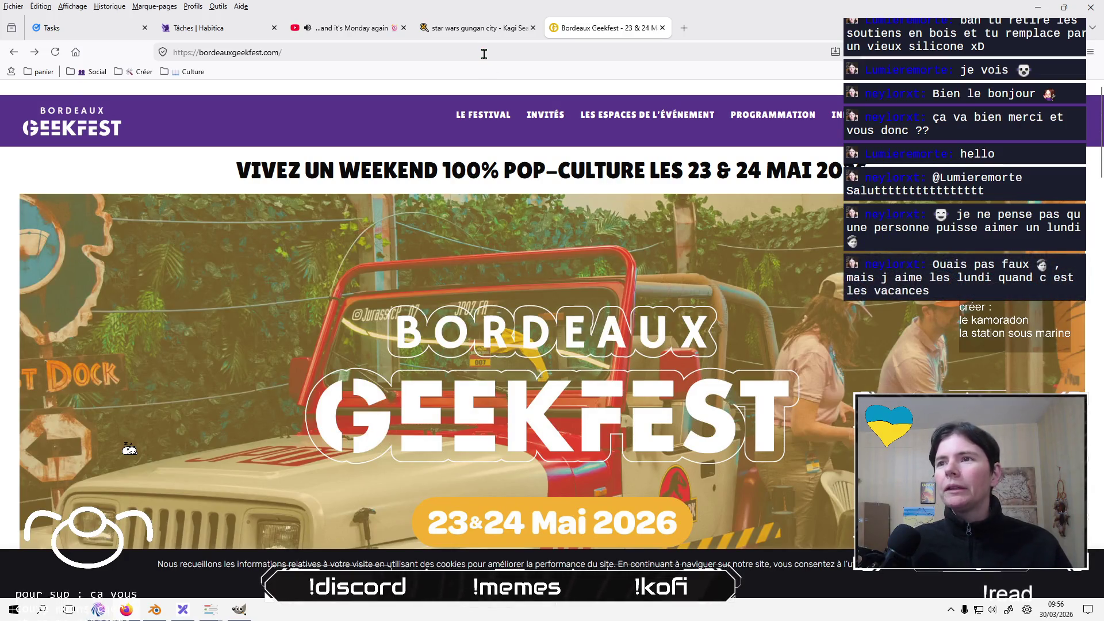
click(14, 51)
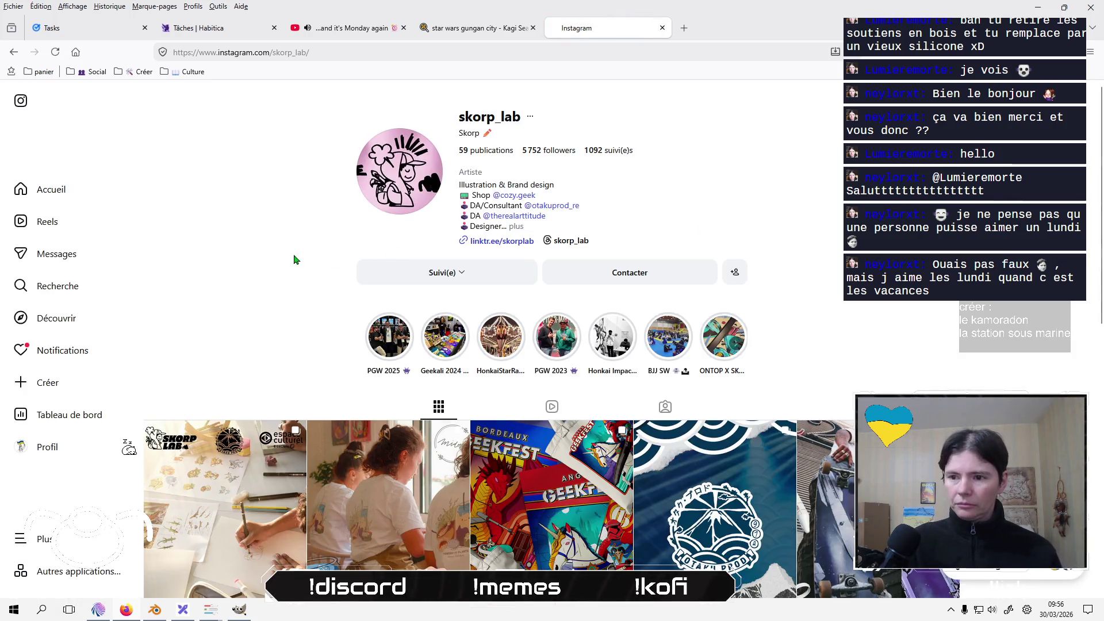
Scroll the illustrator's Instagram grid and open the Bordeaux and Angers Geekfest posters post.
scroll(293, 259, down, 3)
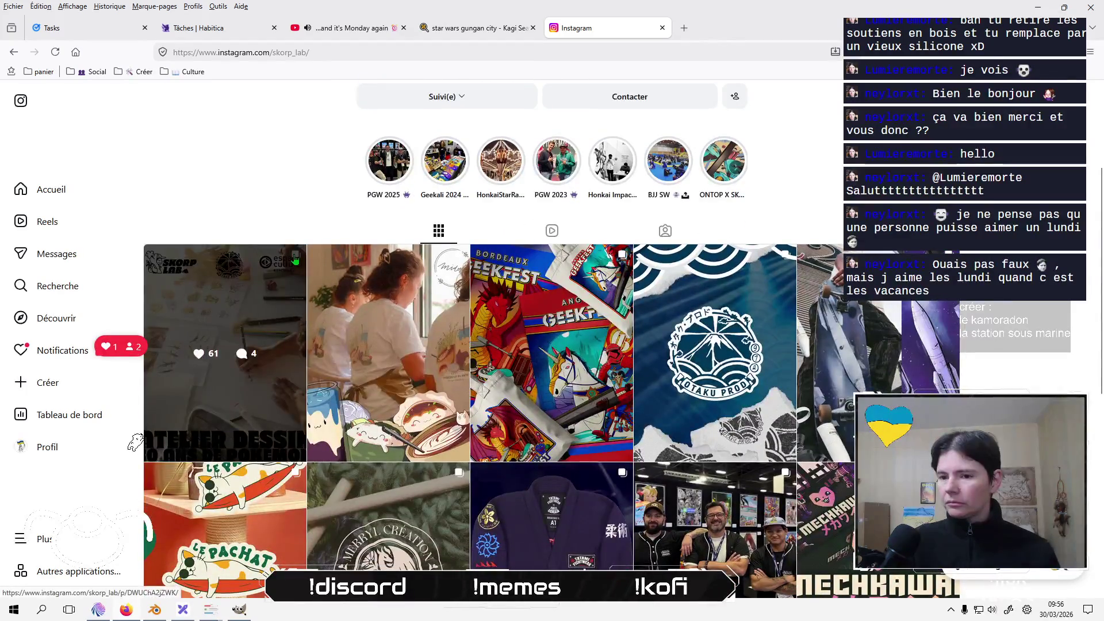
scroll(294, 260, down, 5)
scroll(295, 259, up, 3)
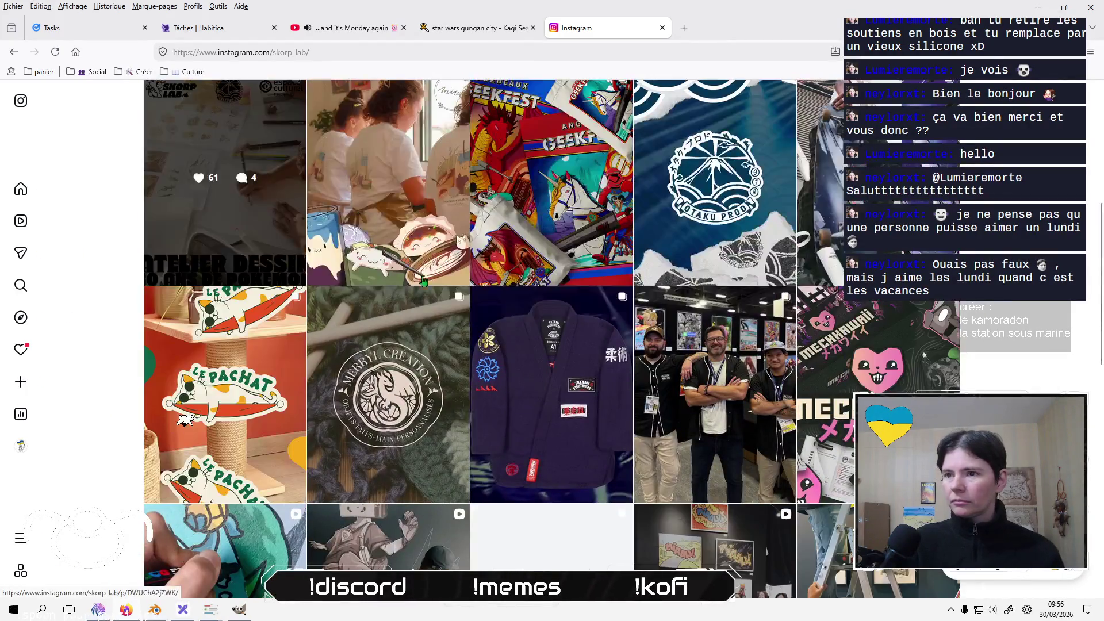
click(580, 213)
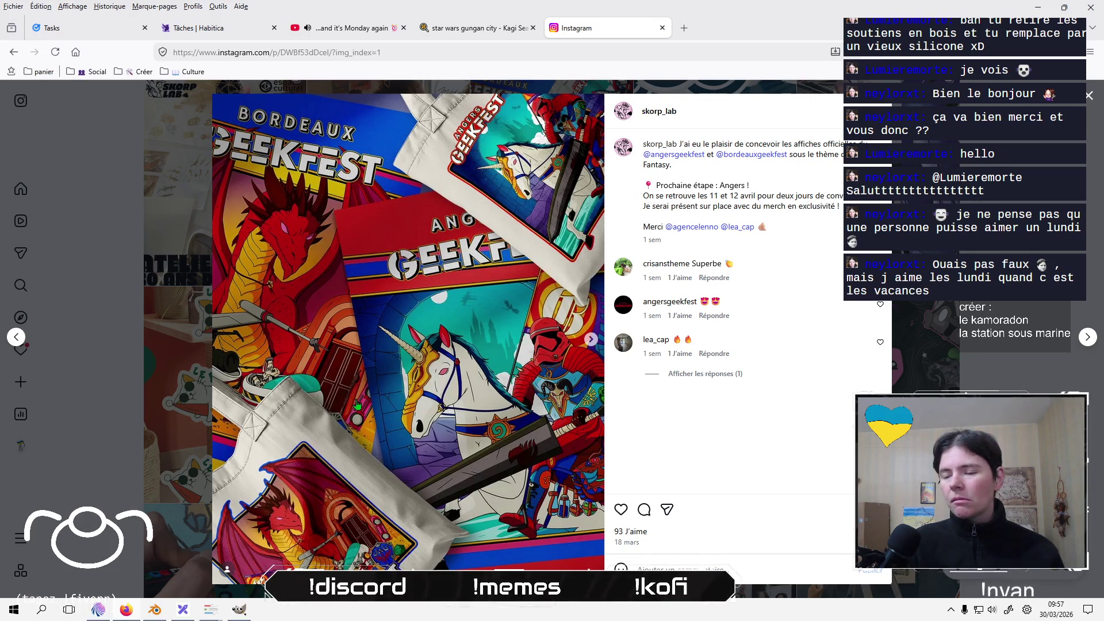
Page through the post's carousel to its third image, the red dragon poster.
click(592, 340)
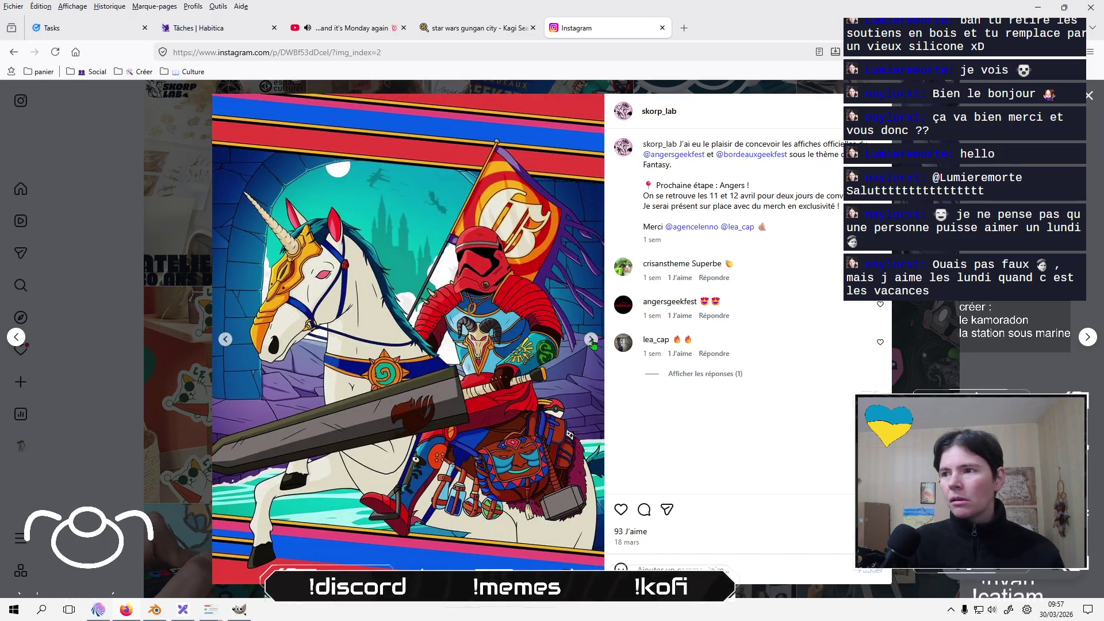
click(225, 340)
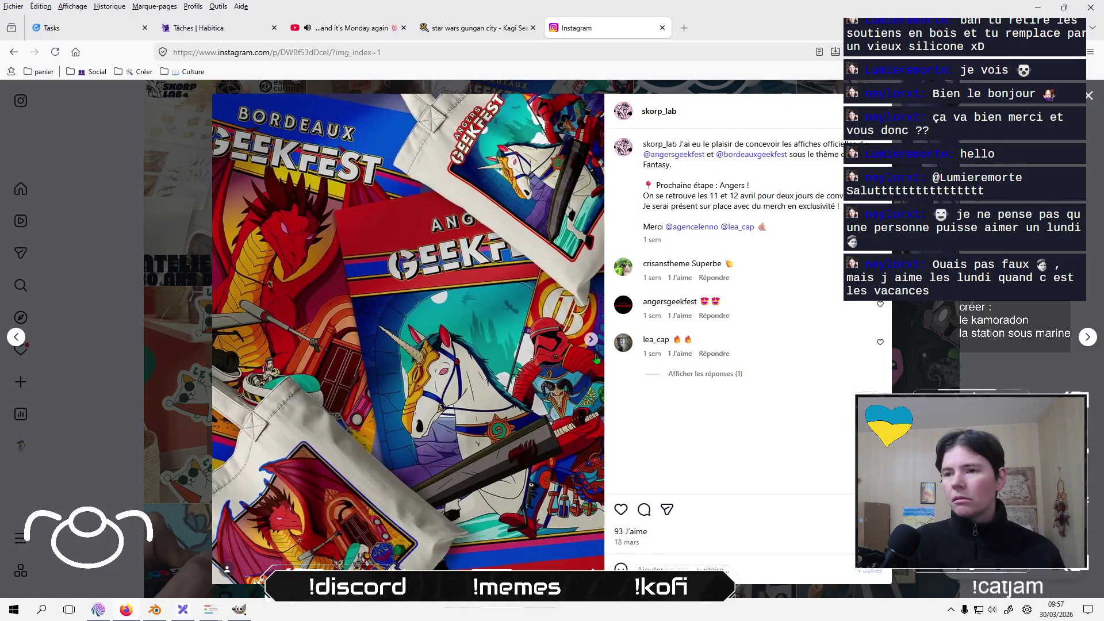
click(589, 343)
click(591, 343)
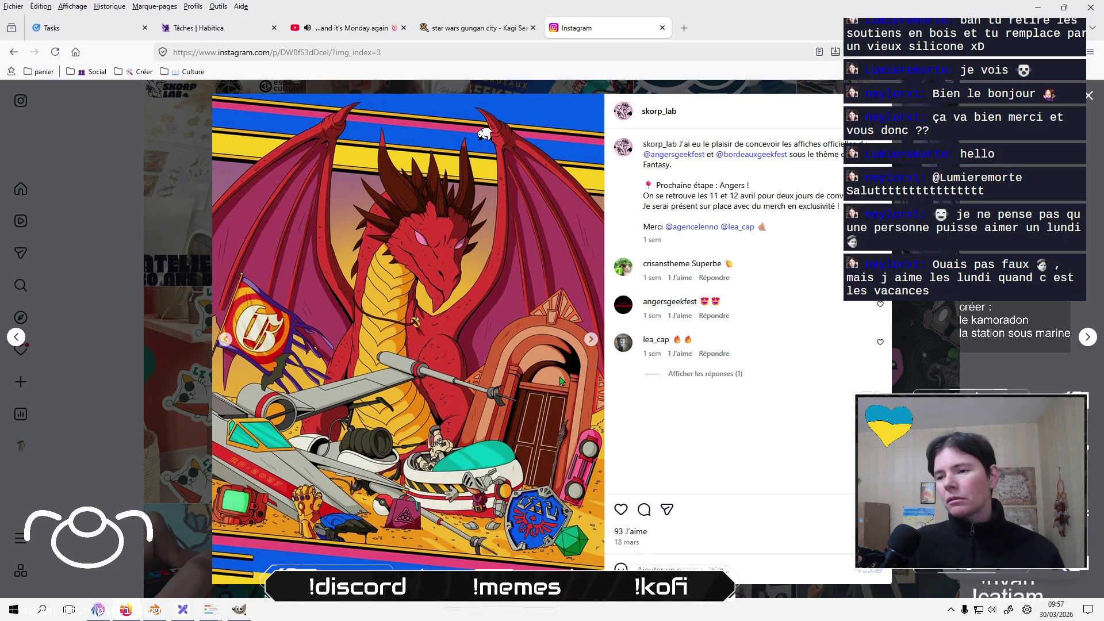
click(590, 340)
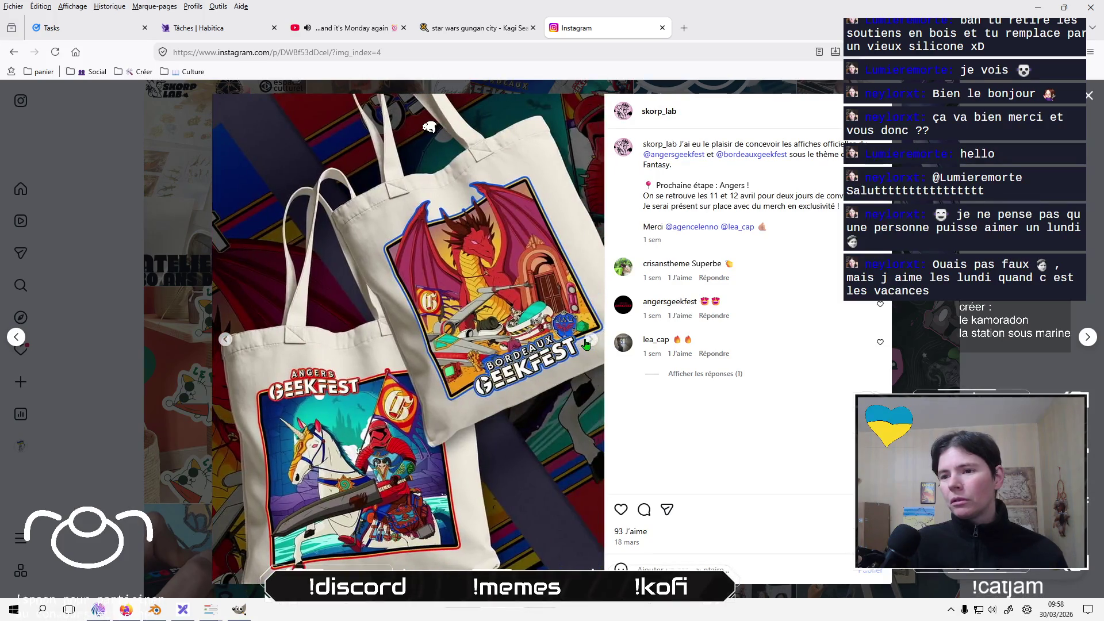
click(226, 339)
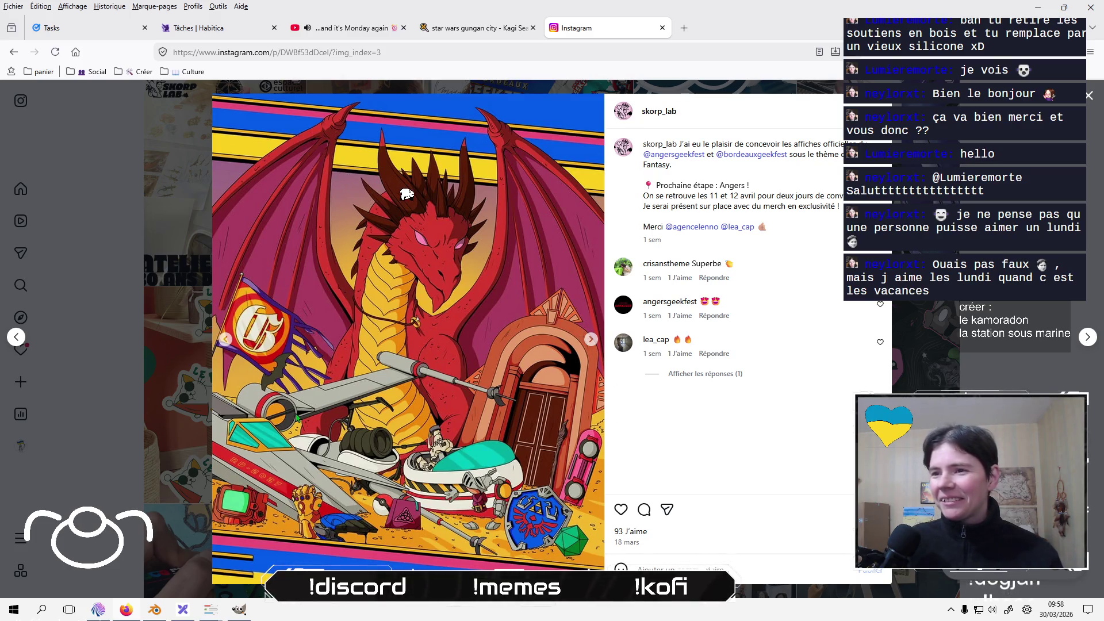
Try the dragon image's browser context menu, then dismiss it.
right_click(542, 362)
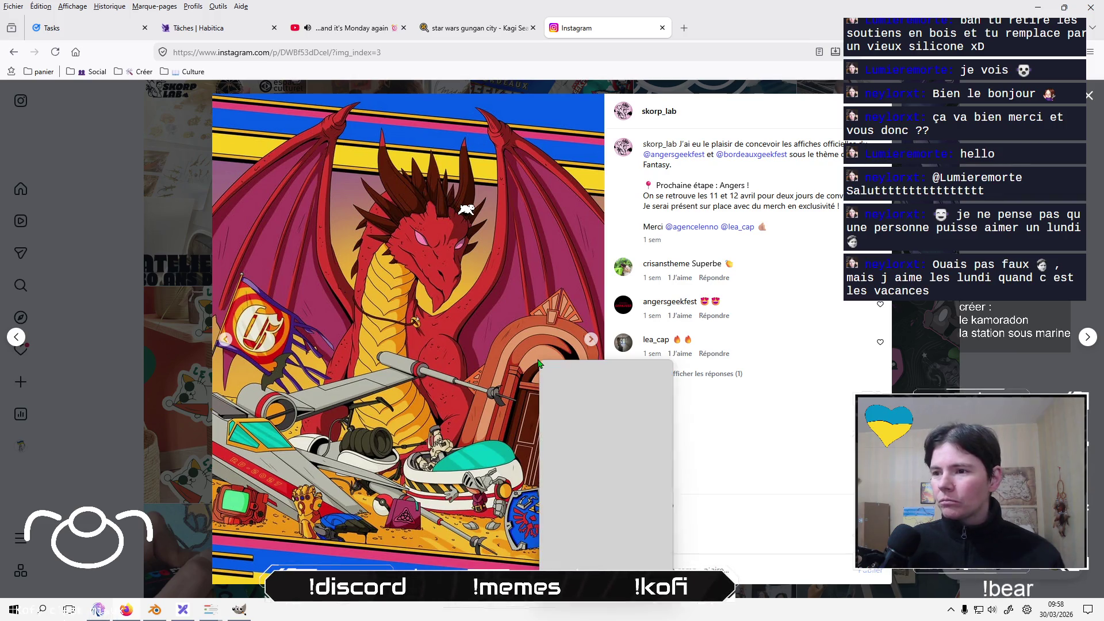
right_click(478, 367)
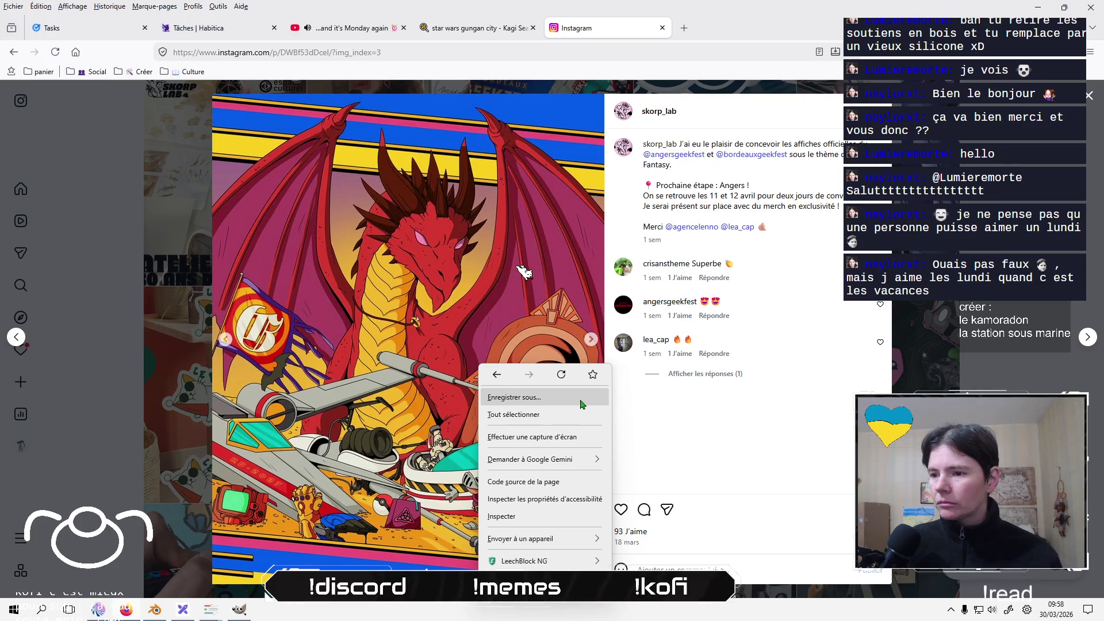
key(Escape)
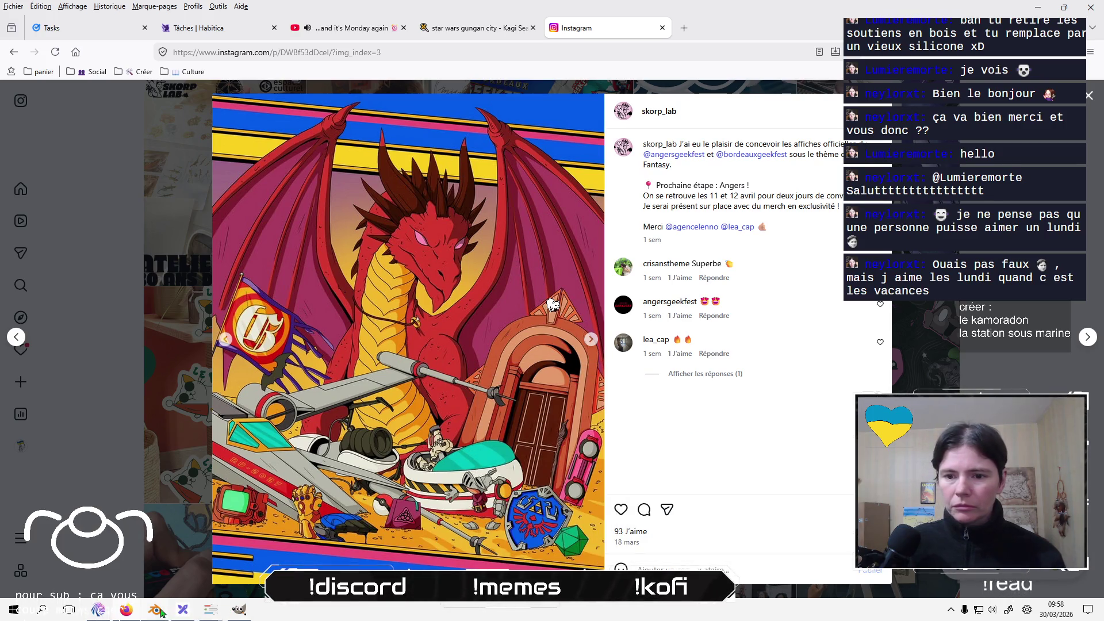
Capture the dragon poster with Snipping Tool, save it to the desktop, and close the Instagram post.
click(14, 609)
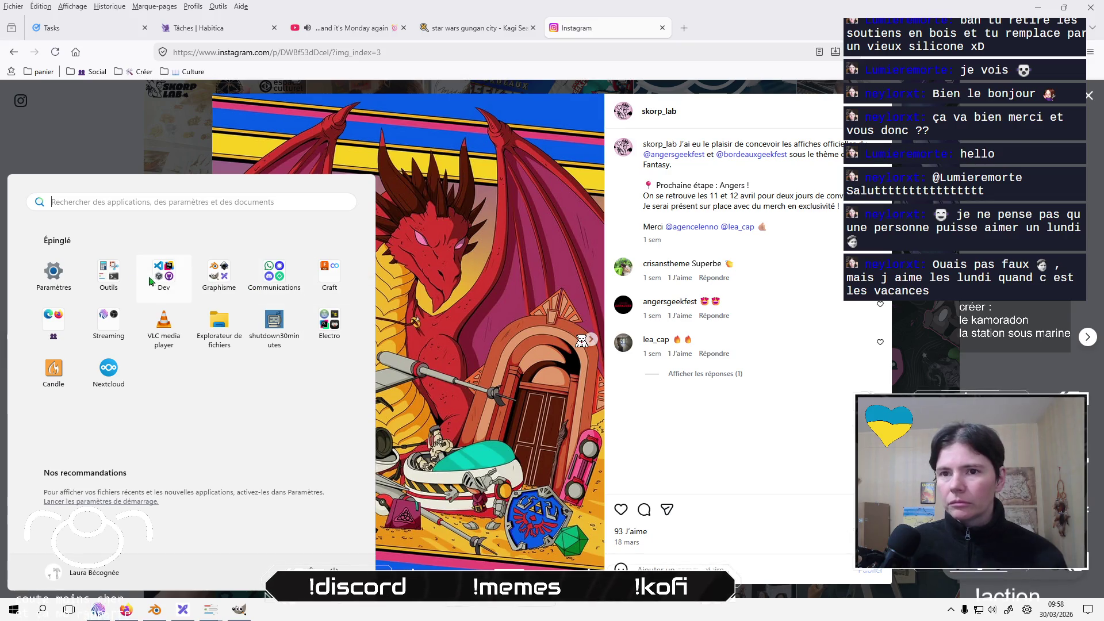
click(109, 270)
click(169, 360)
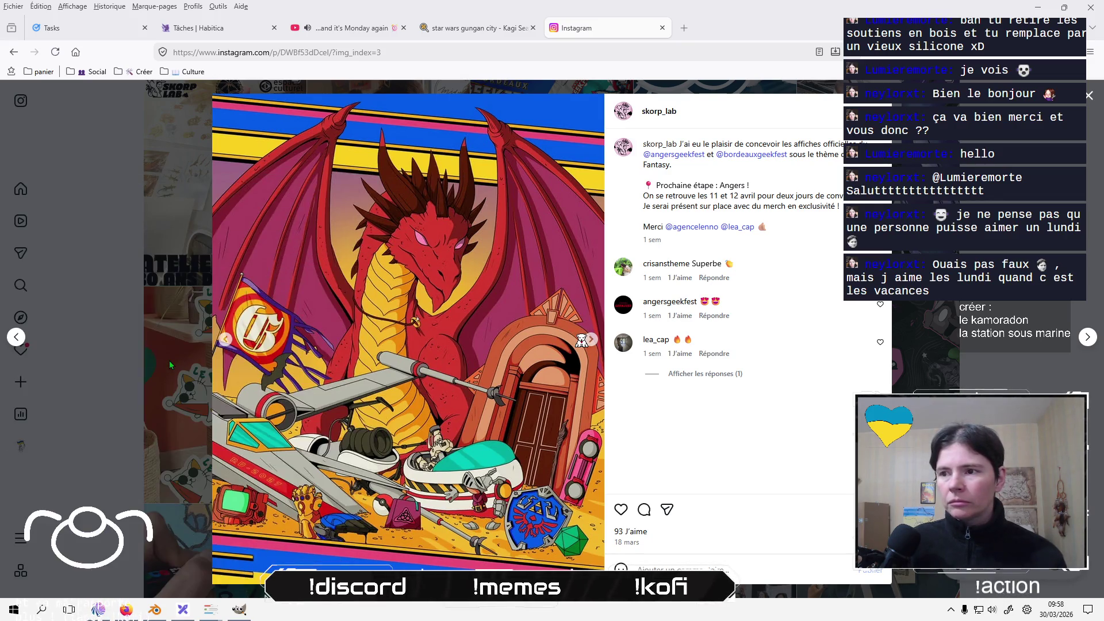
click(367, 36)
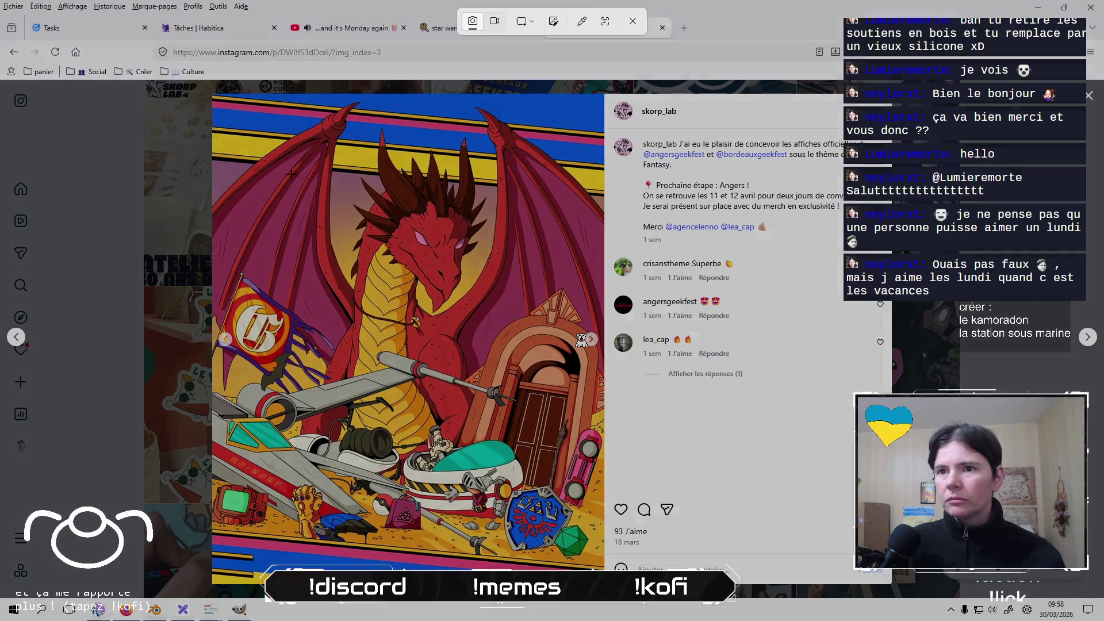
mouse_move(279, 172)
mouse_down()
mouse_move(533, 441)
mouse_move(649, 542)
mouse_move(603, 542)
mouse_up()
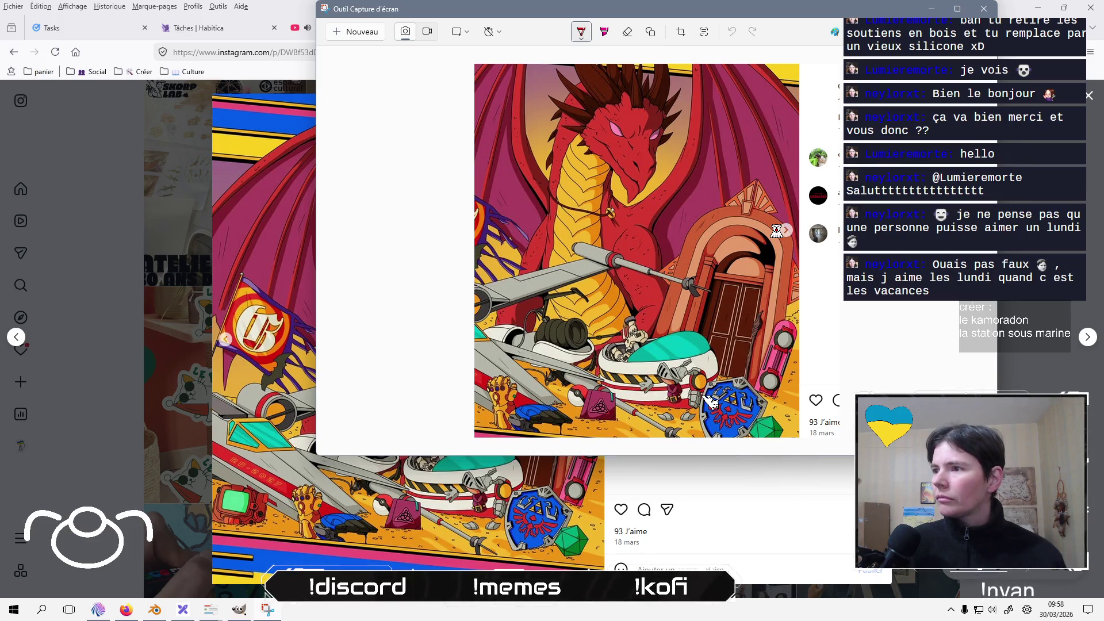
key(ctrl+s)
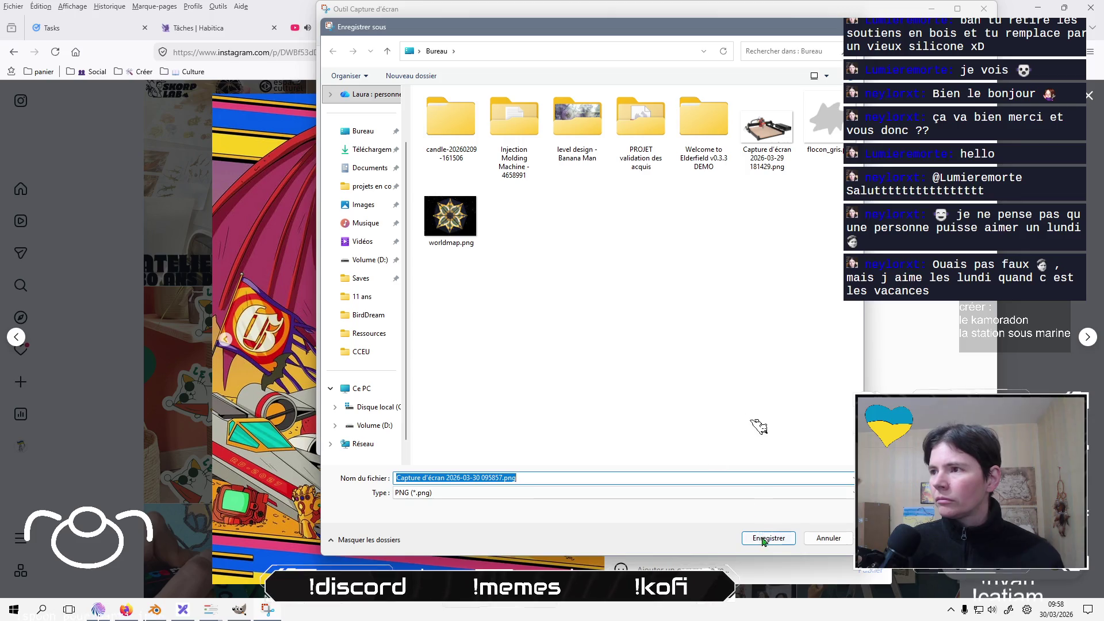
click(772, 540)
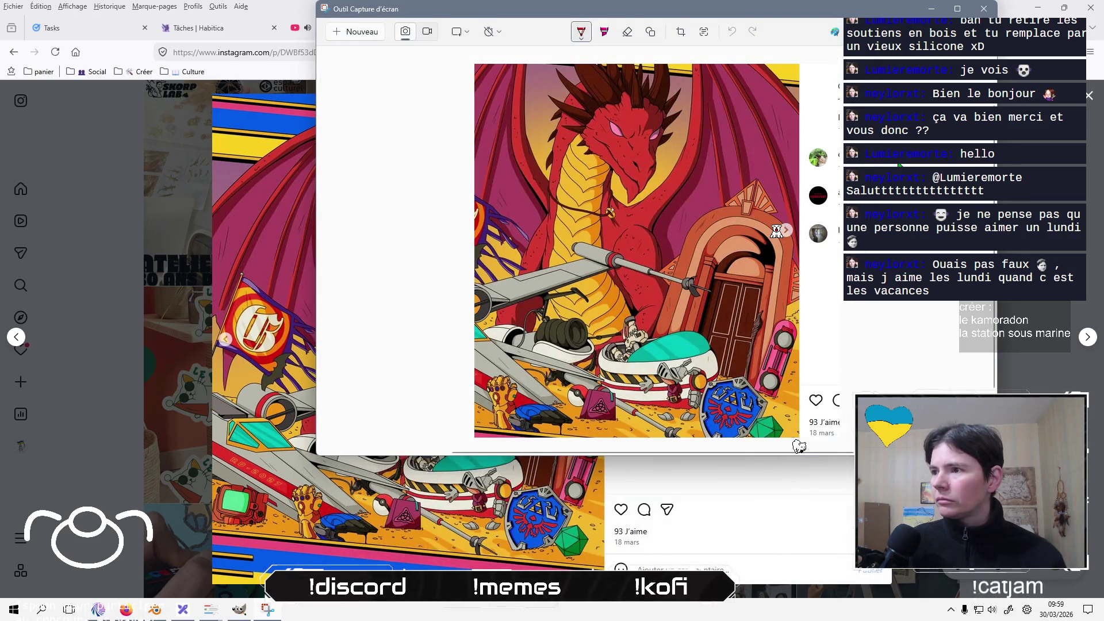
key(alt+Tab)
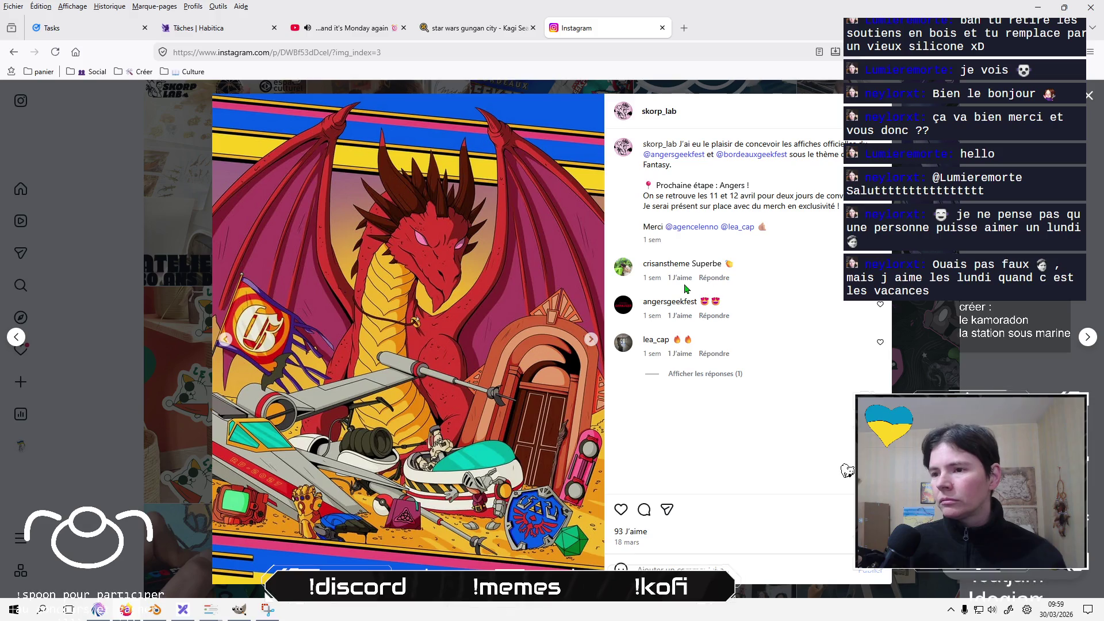
click(1091, 94)
Insert the saved dragon screenshot into Excalidraw and place it next to the dome.
key(alt+Tab)
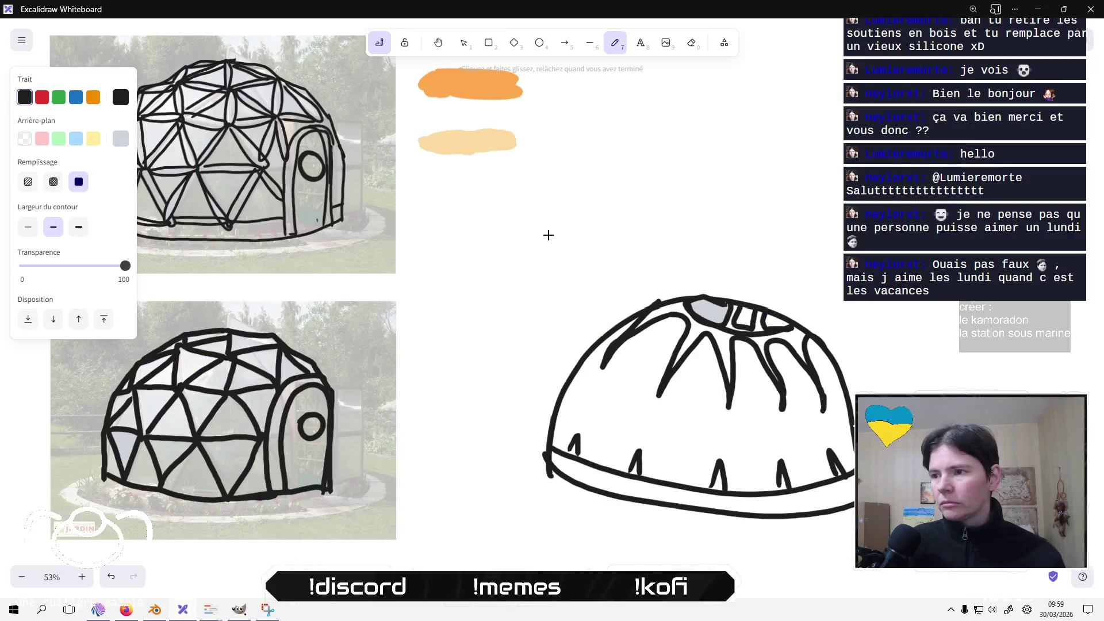
click(659, 53)
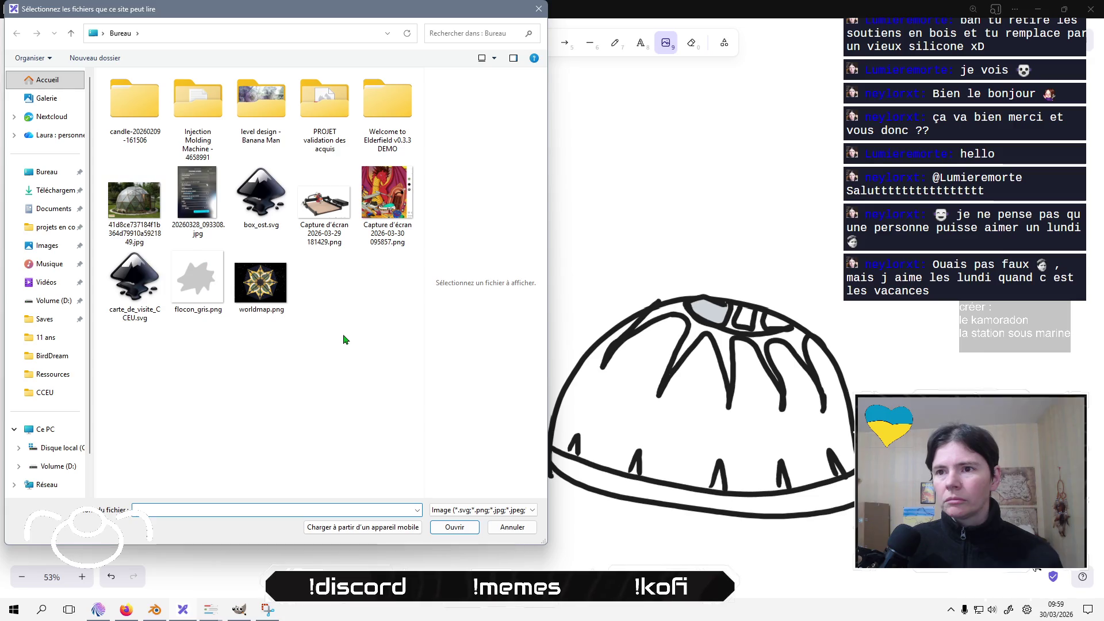
click(396, 197)
click(454, 526)
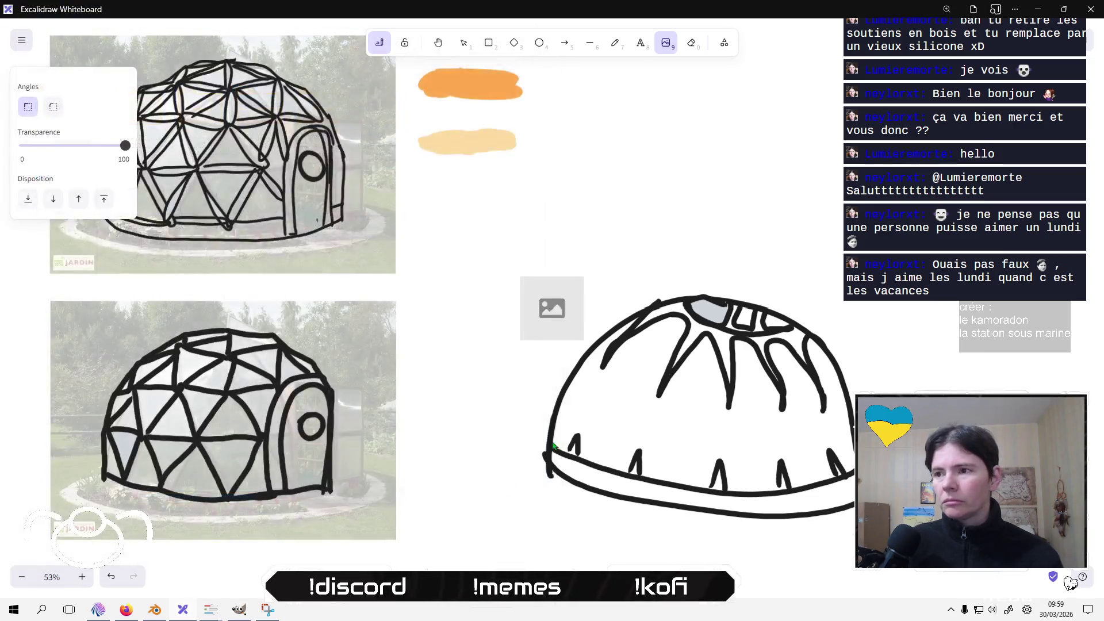
drag(570, 284, 904, 150)
click(522, 278)
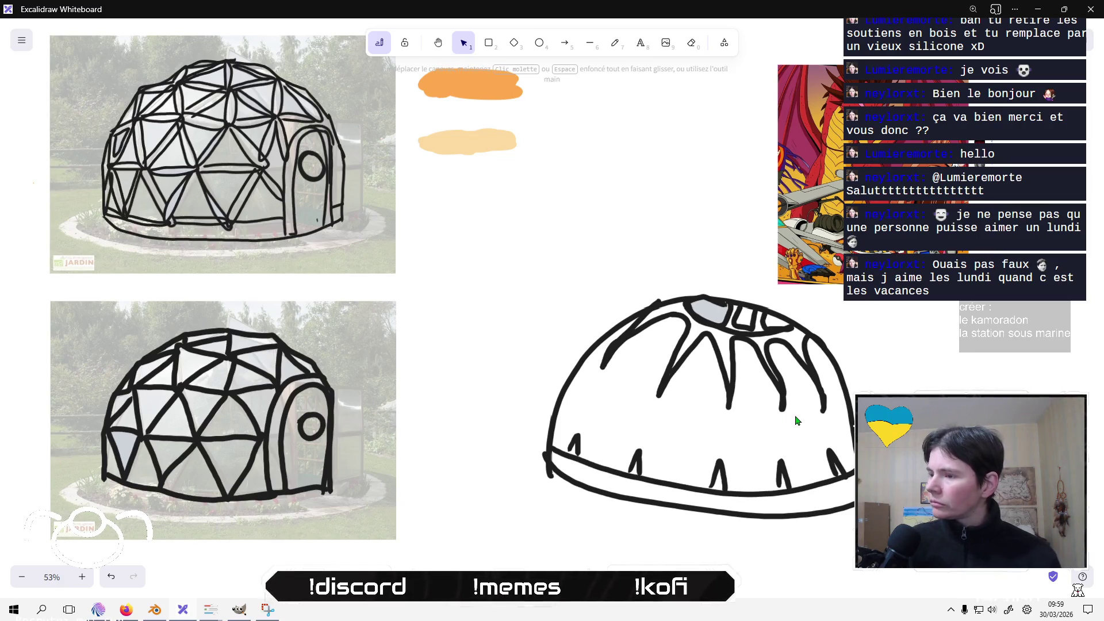
drag(832, 165, 510, 383)
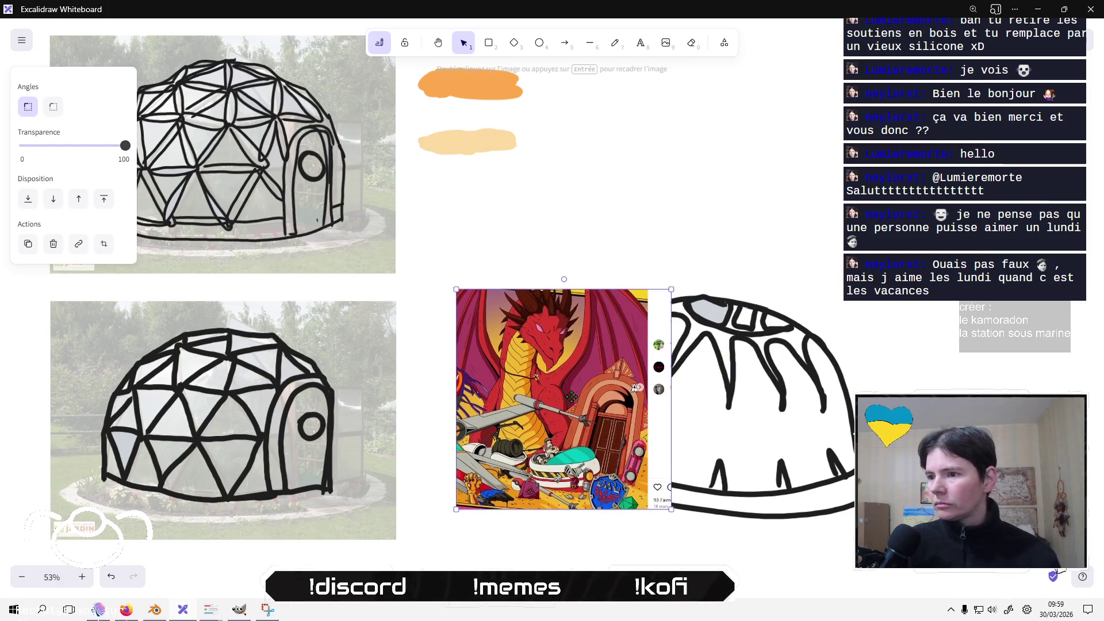
Crop the image's left and top, then shrink it onto the dome's right edge.
right_click(510, 383)
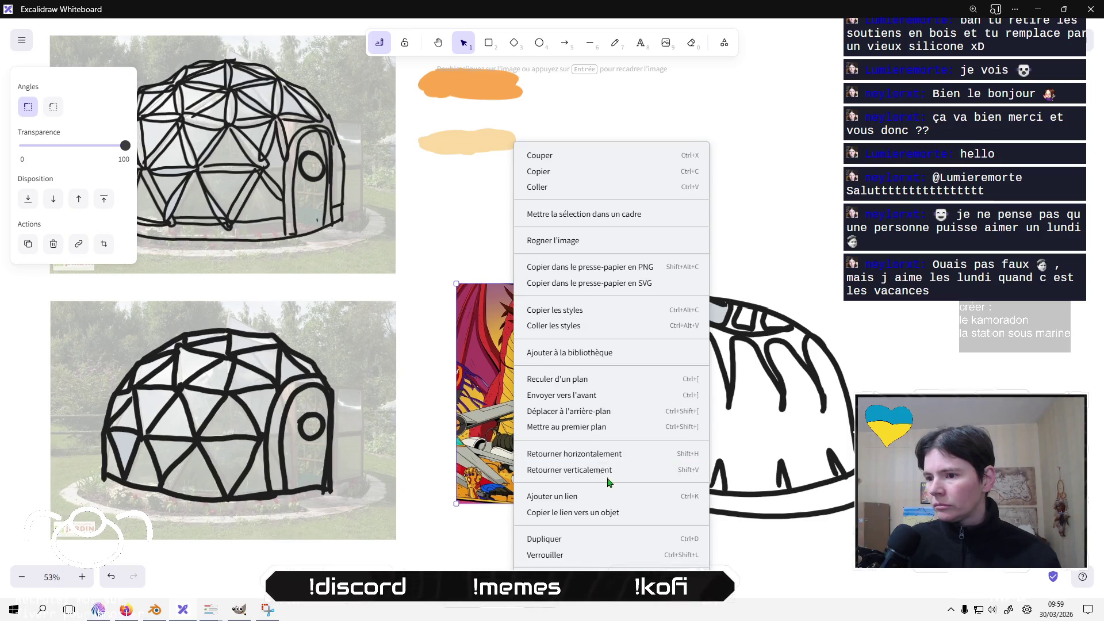
click(604, 241)
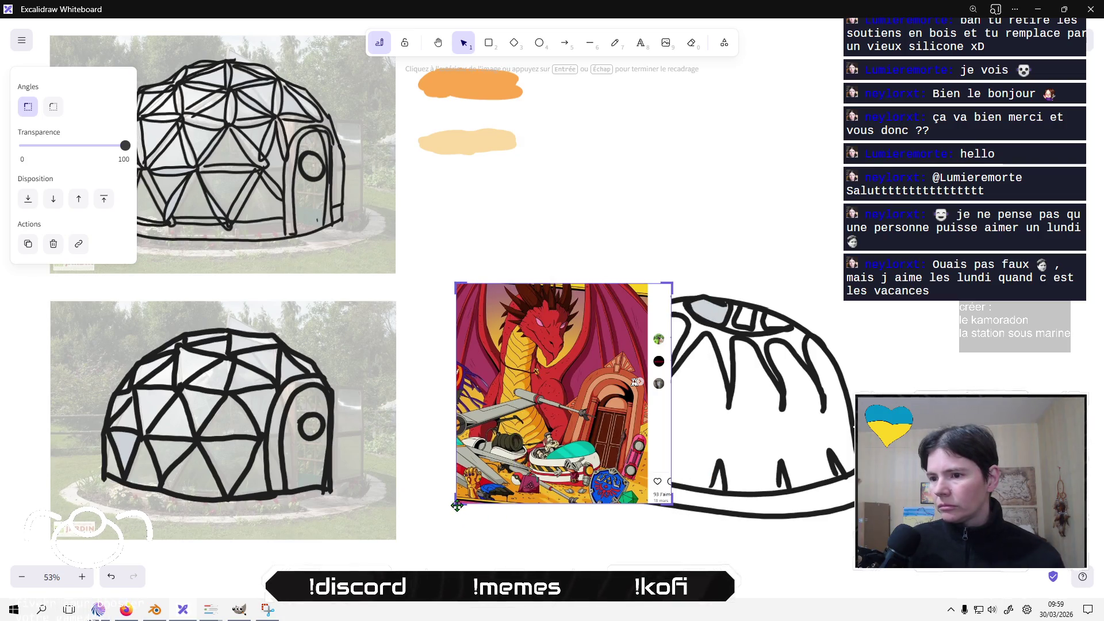
drag(460, 504, 555, 493)
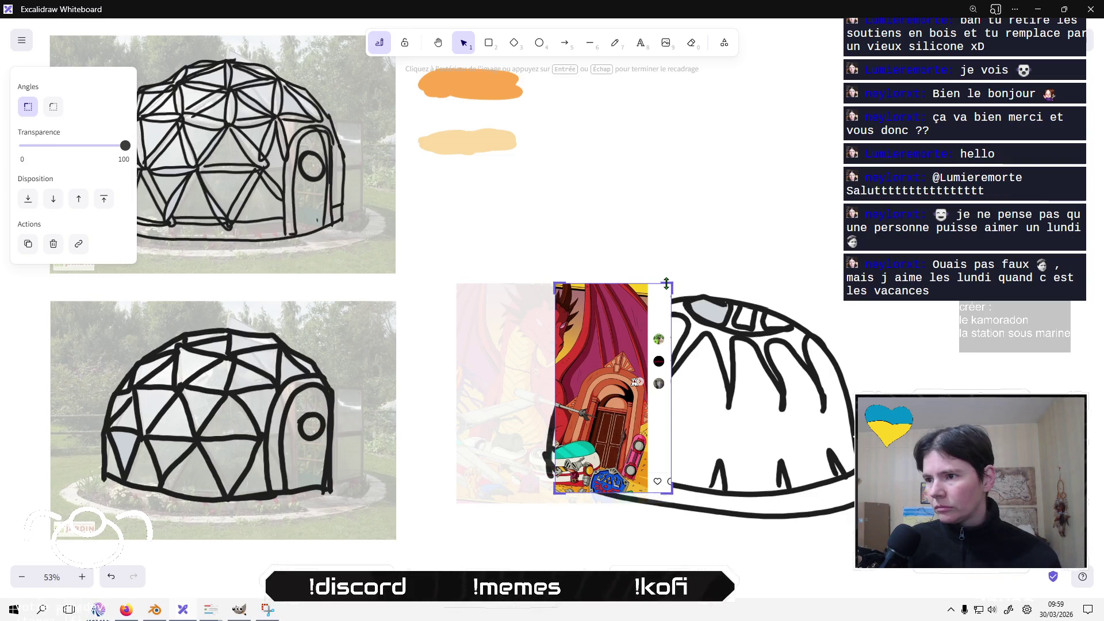
mouse_move(667, 283)
mouse_down()
mouse_move(669, 353)
mouse_move(630, 383)
mouse_up()
click(831, 317)
mouse_move(588, 427)
mouse_down()
mouse_move(801, 424)
mouse_move(941, 440)
mouse_up()
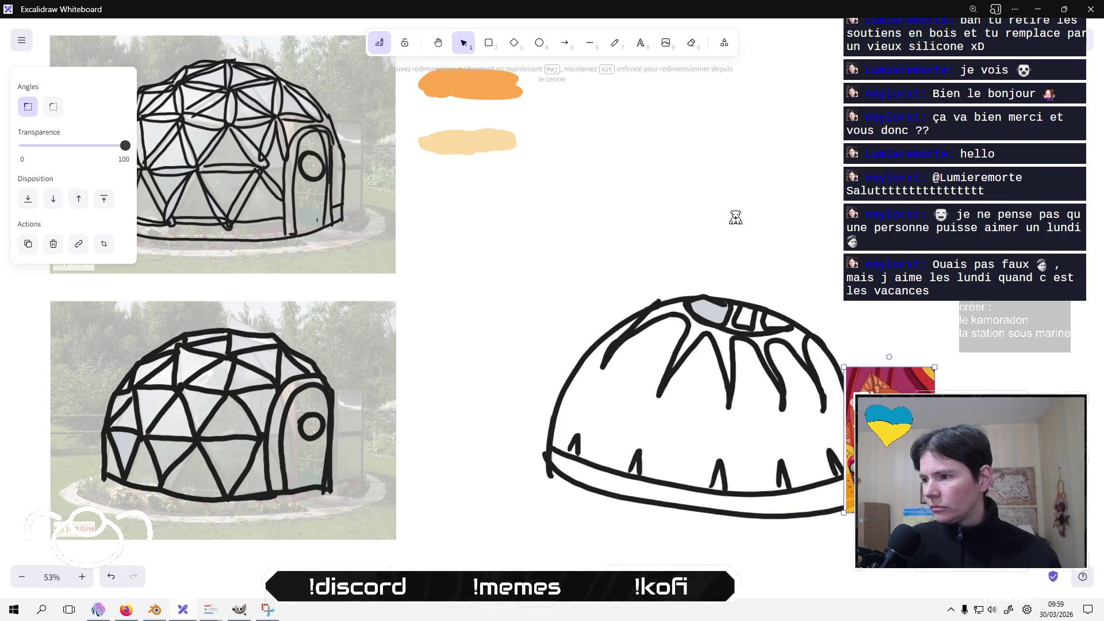
drag(860, 398, 791, 397)
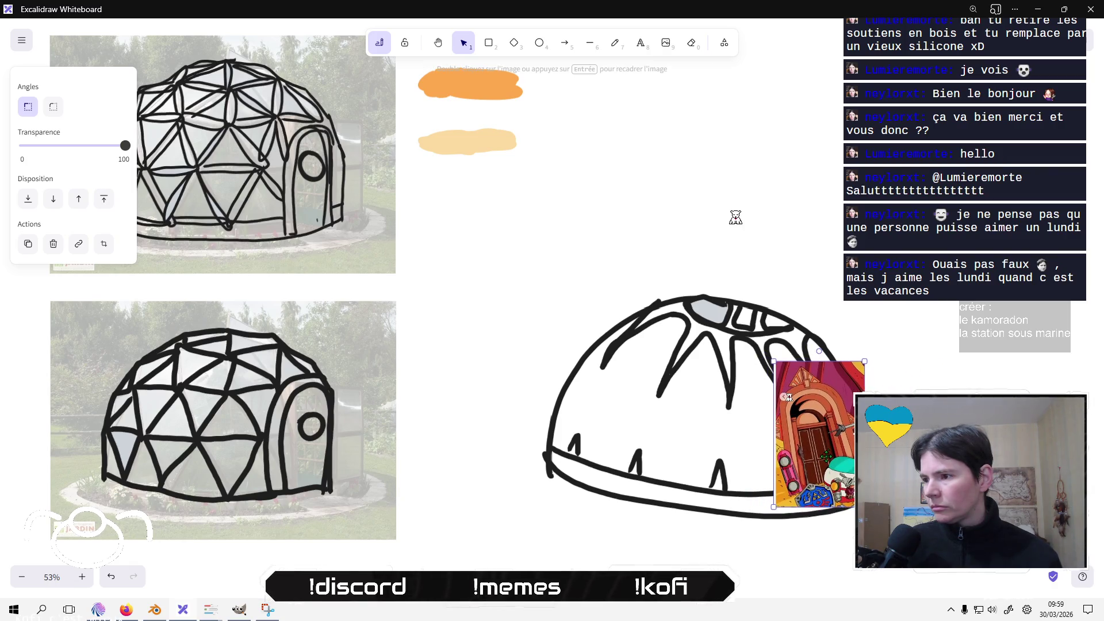
click(939, 382)
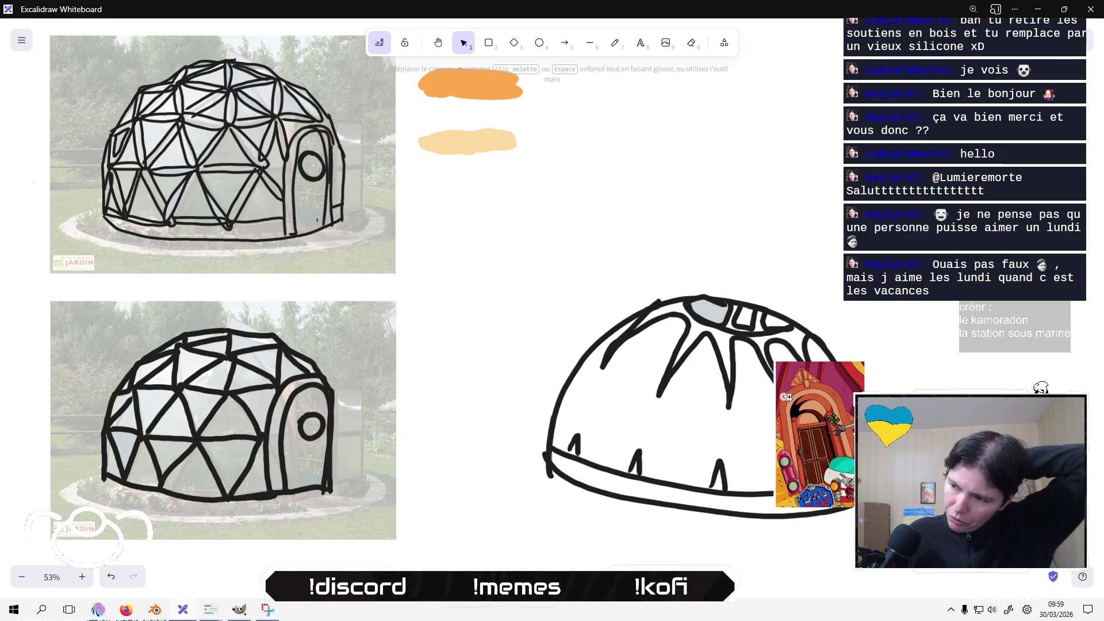
Draw freehand curved outlines of rounded openings across the dome's lower front and right side.
mouse_move(488, 107)
mouse_down()
mouse_move(540, 291)
mouse_move(540, 250)
mouse_up()
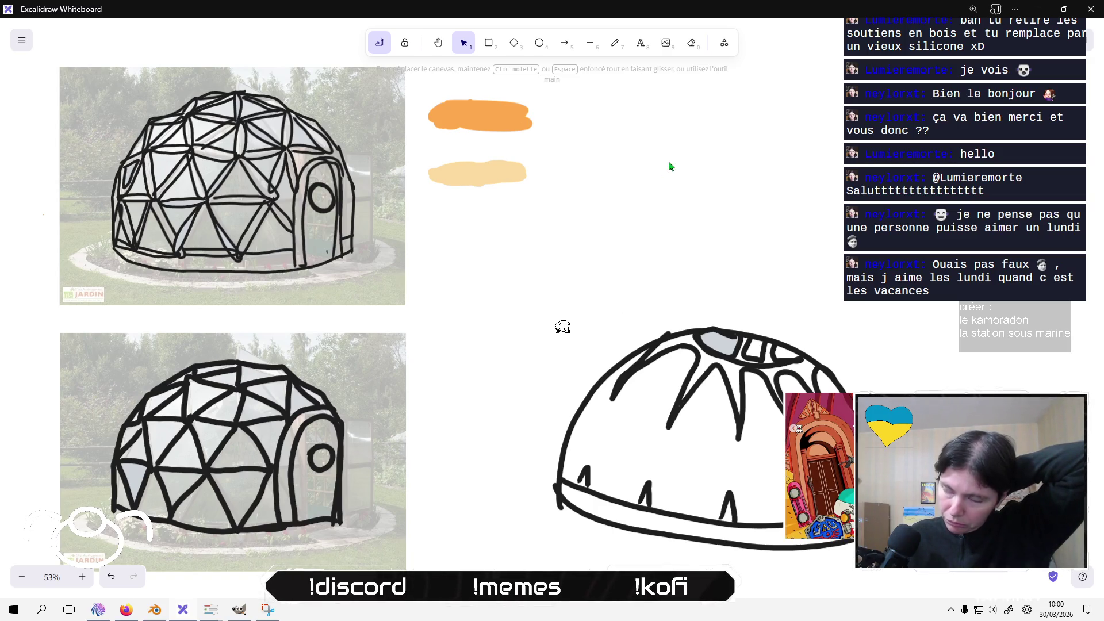
click(614, 44)
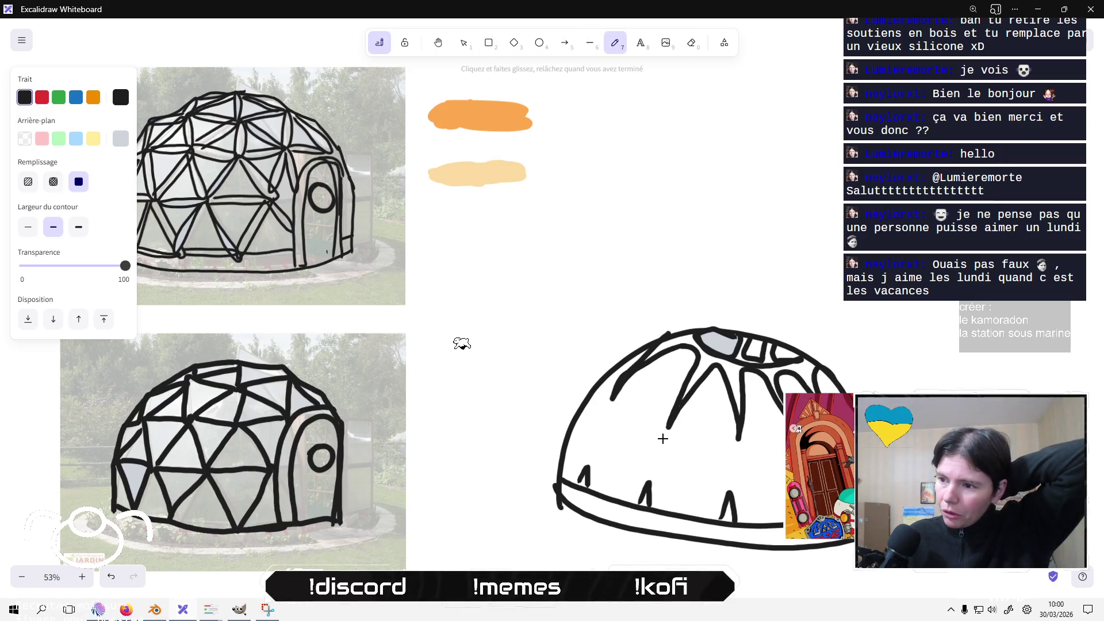
mouse_move(665, 438)
mouse_down()
mouse_move(652, 476)
mouse_move(735, 490)
mouse_move(753, 499)
mouse_move(759, 523)
mouse_up()
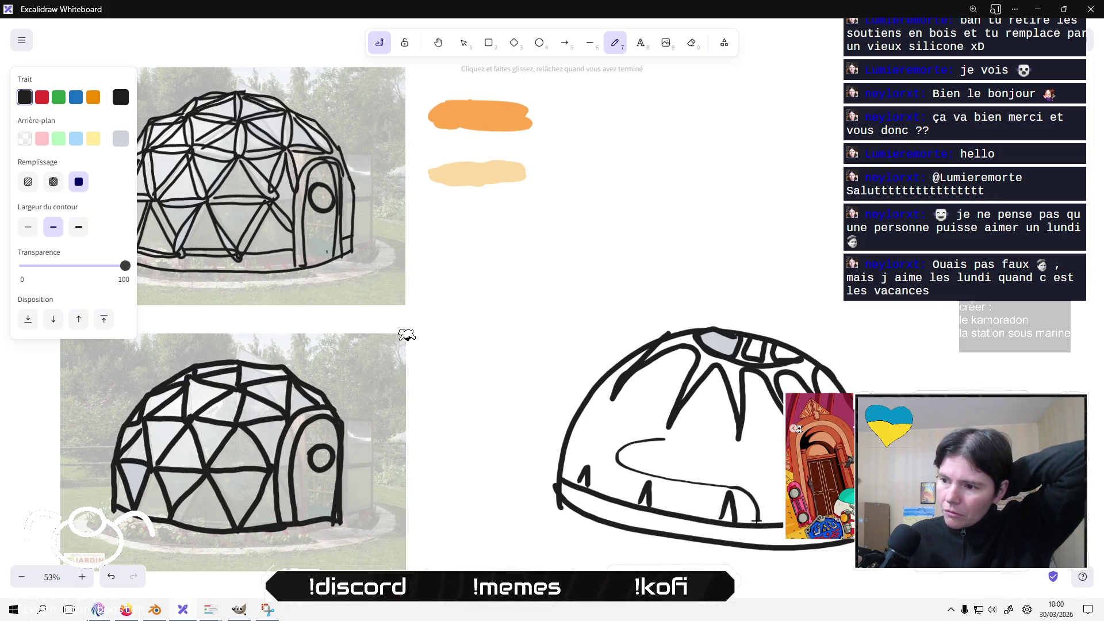
mouse_move(666, 447)
mouse_down()
mouse_move(667, 473)
mouse_move(664, 442)
mouse_move(632, 411)
mouse_move(578, 455)
mouse_move(573, 482)
mouse_up()
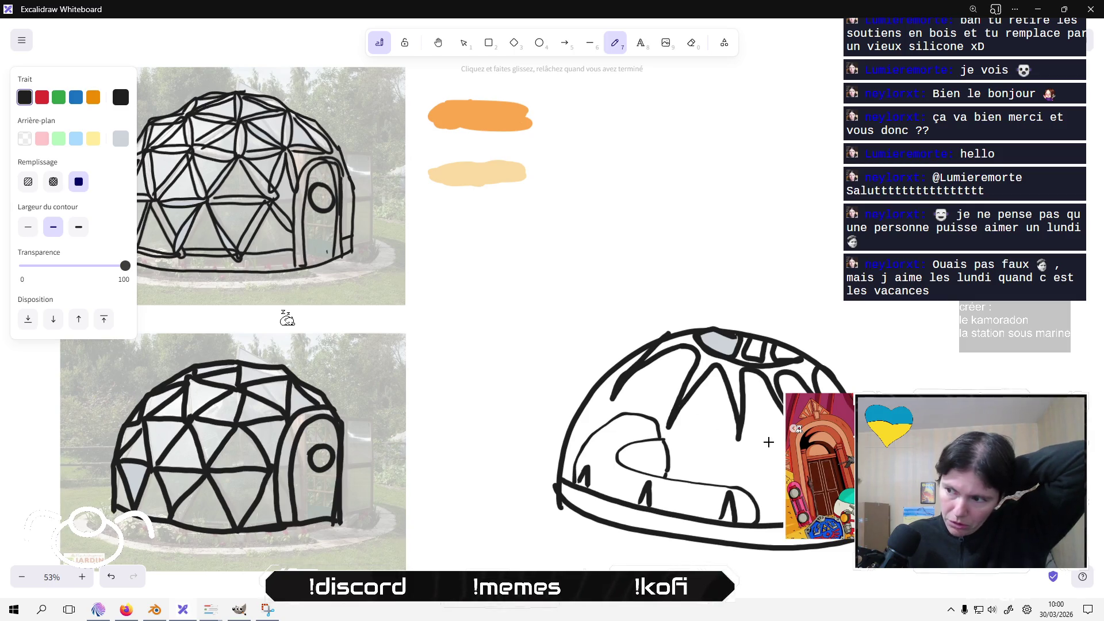
drag(772, 436, 712, 409)
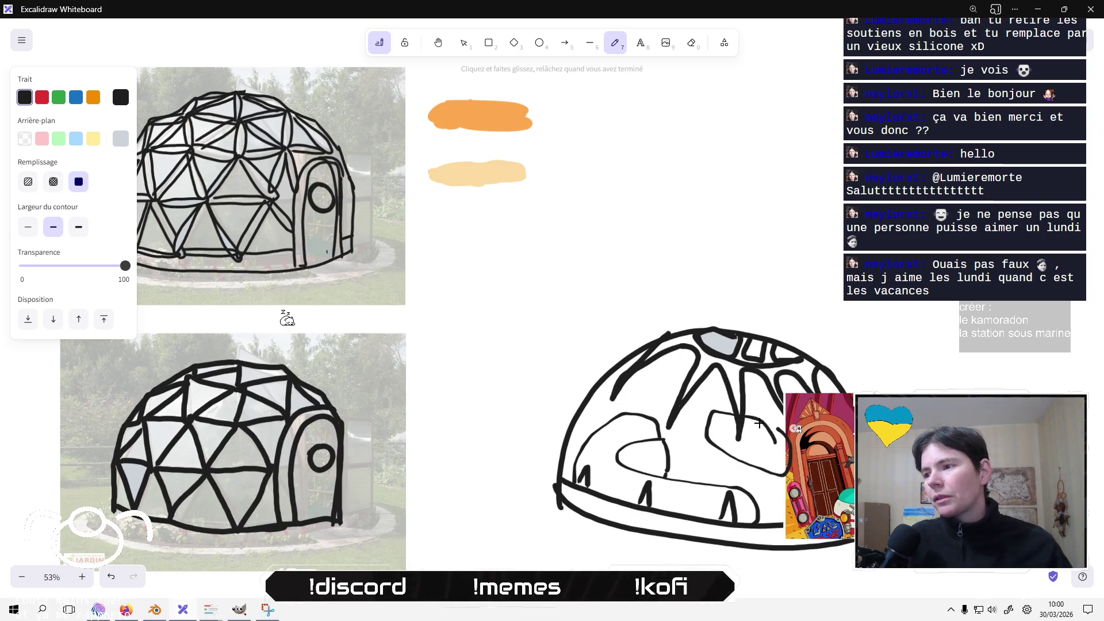
Draw a thickest-stroke blue arrow pointing down-left into the dome.
key(6)
key(5)
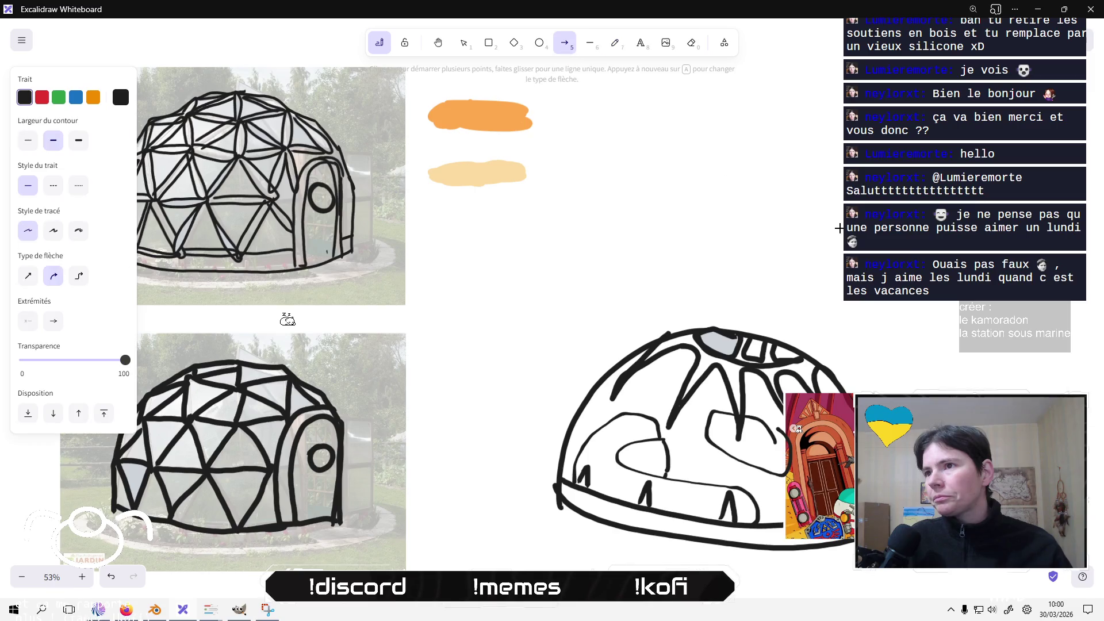
mouse_move(885, 218)
mouse_down()
mouse_move(814, 321)
mouse_move(834, 296)
mouse_move(788, 387)
mouse_up()
click(79, 140)
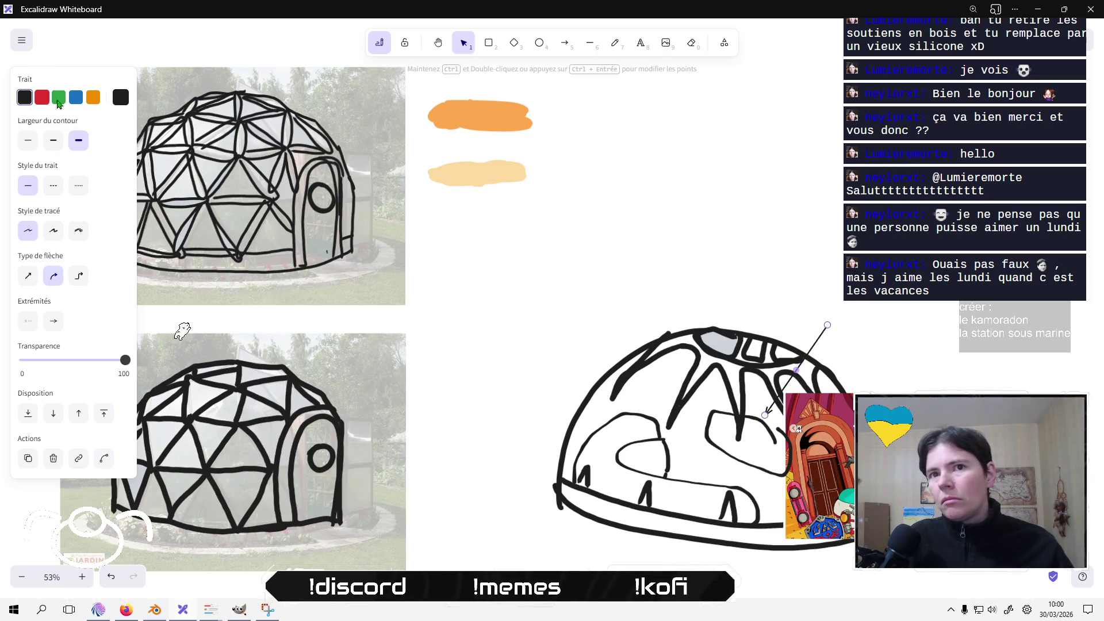
click(75, 97)
click(773, 249)
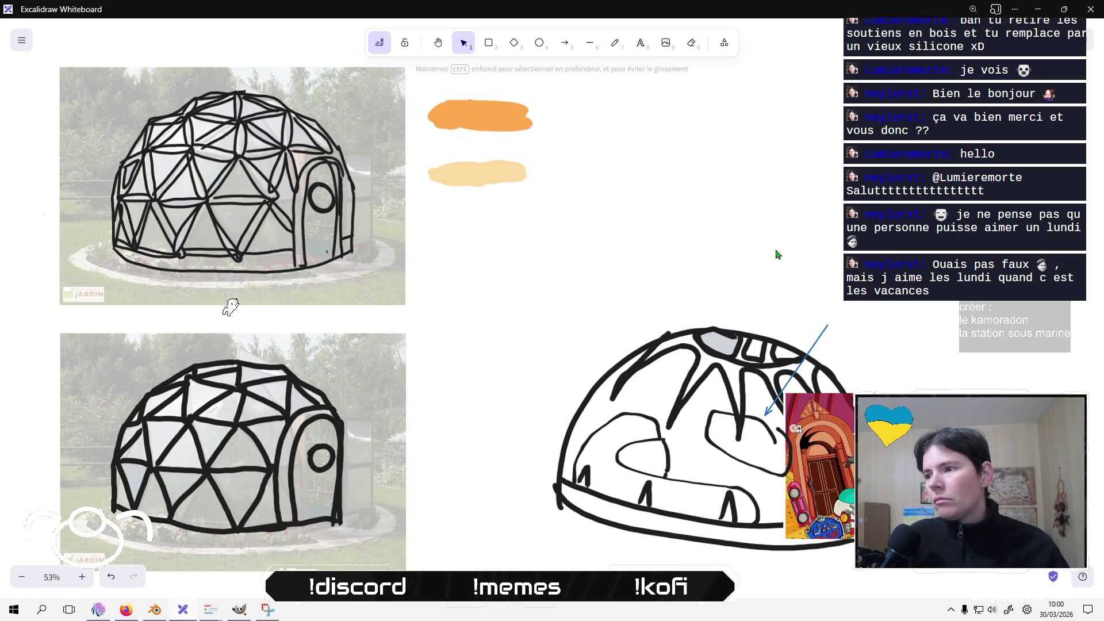
Add the text label 'oxygene' at the blue arrow's tail.
click(640, 44)
click(267, 288)
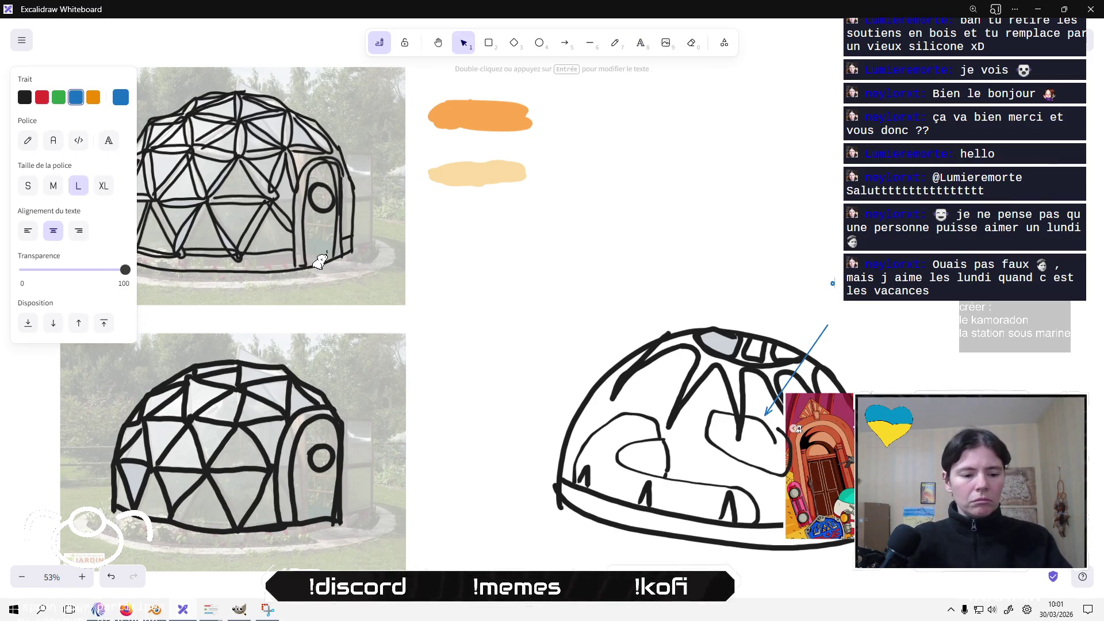
text(ygen)
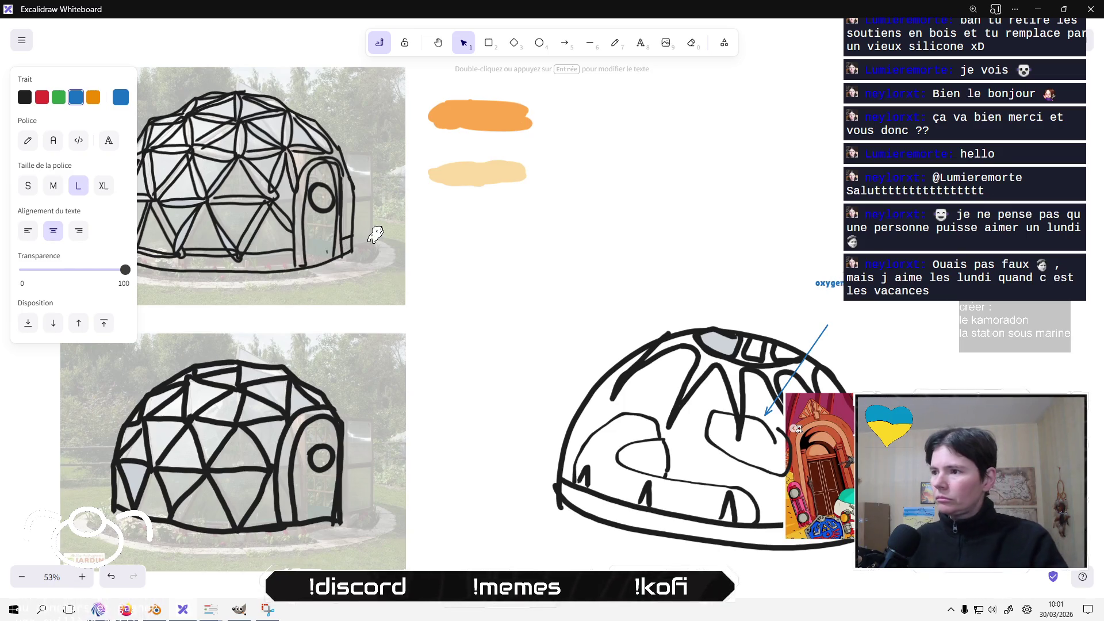
click(379, 233)
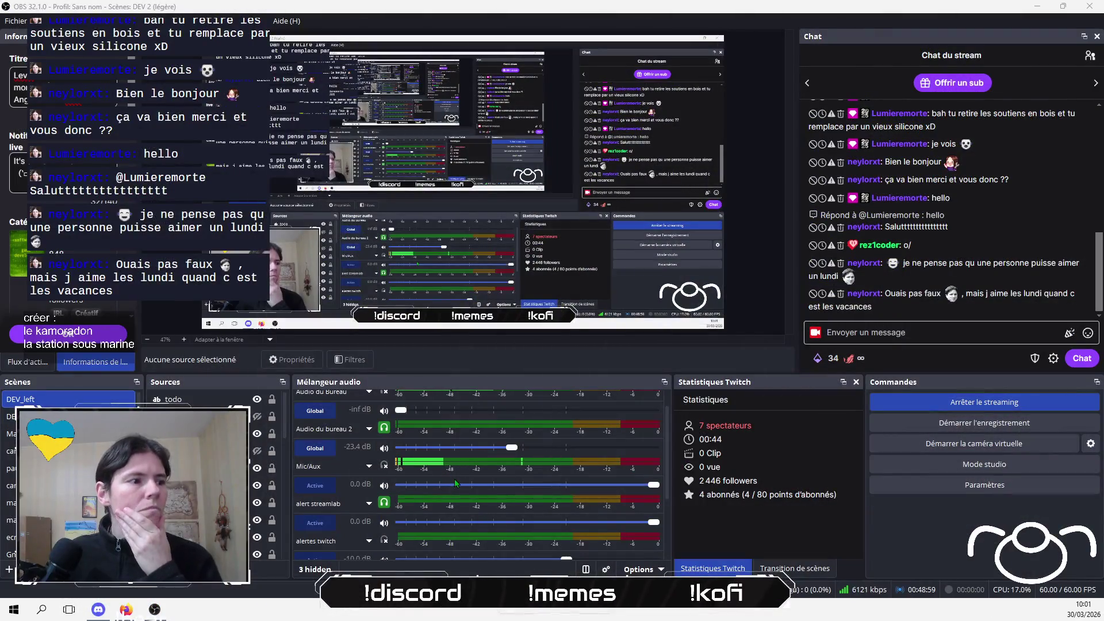
drag(511, 447, 505, 449)
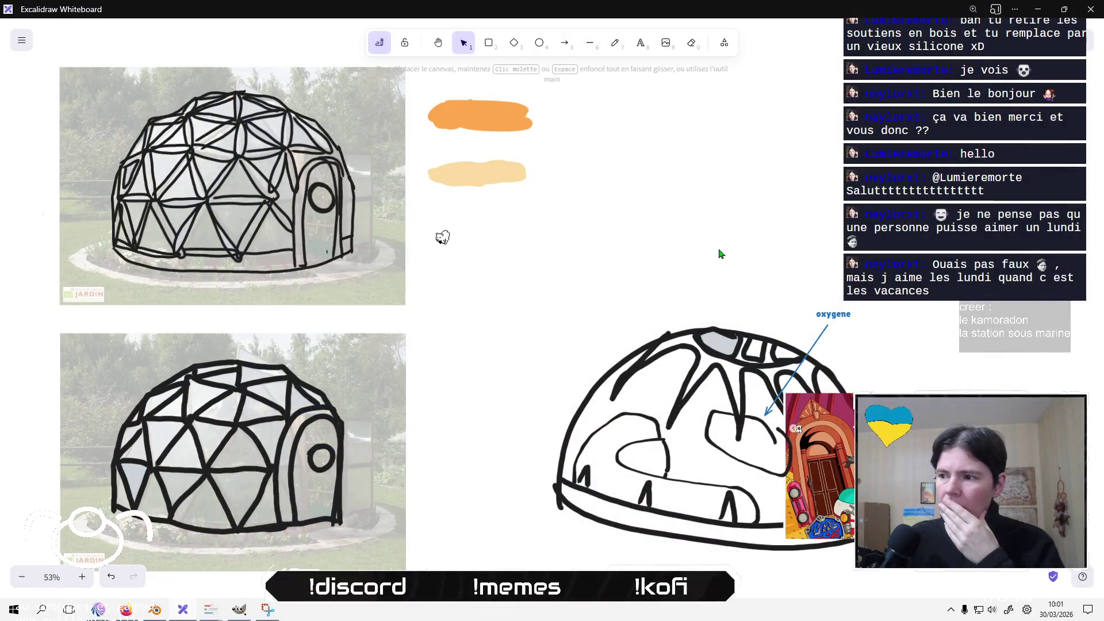
Duplicate the oxygene arrow and label, renaming the copy 'plantes'.
click(822, 313)
click(826, 321)
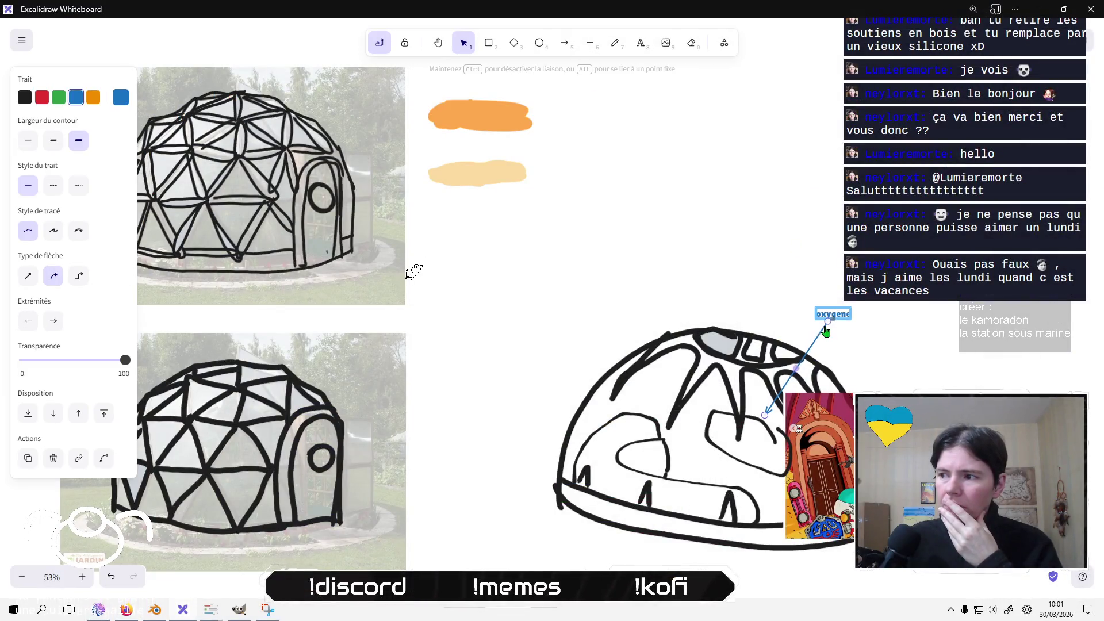
click(813, 296)
click(832, 314)
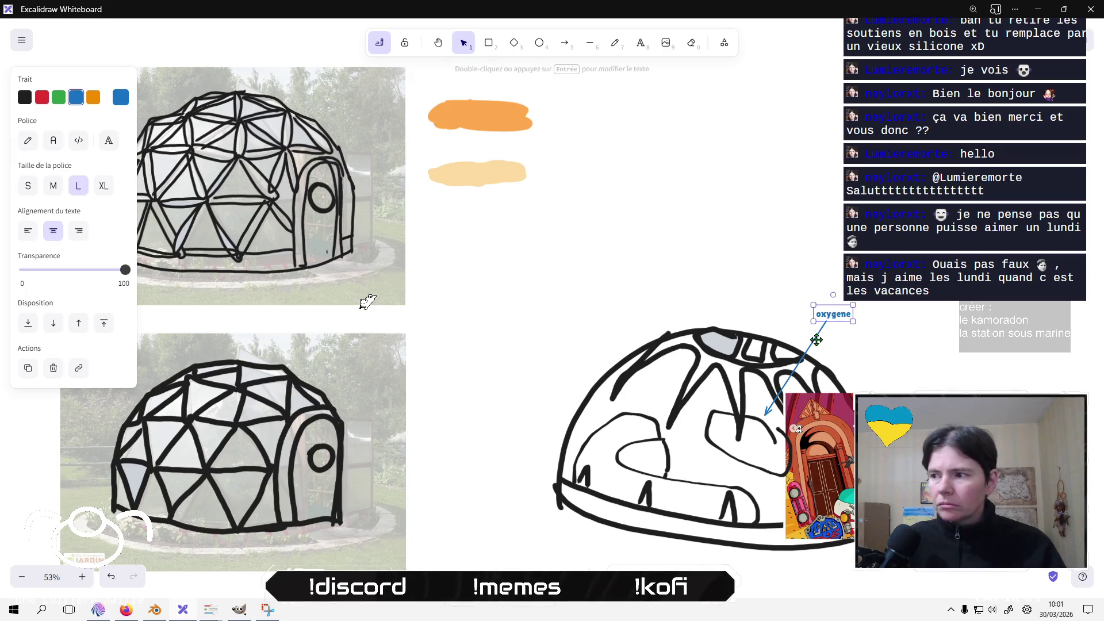
shift+click(816, 339)
key(ctrl+c)
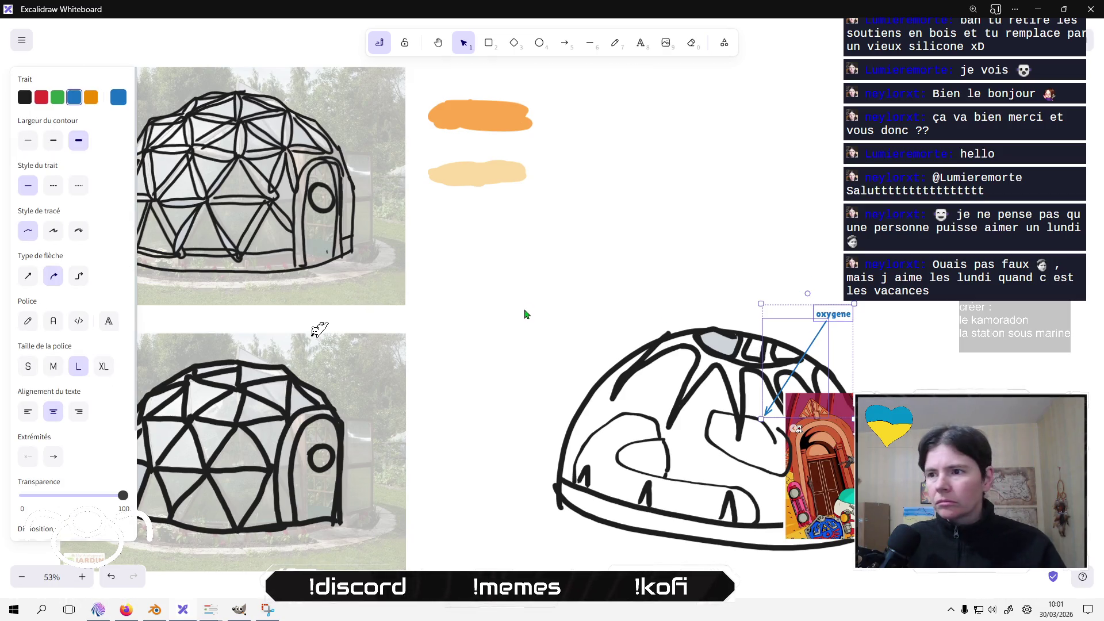
key(ctrl+v)
double_click(538, 264)
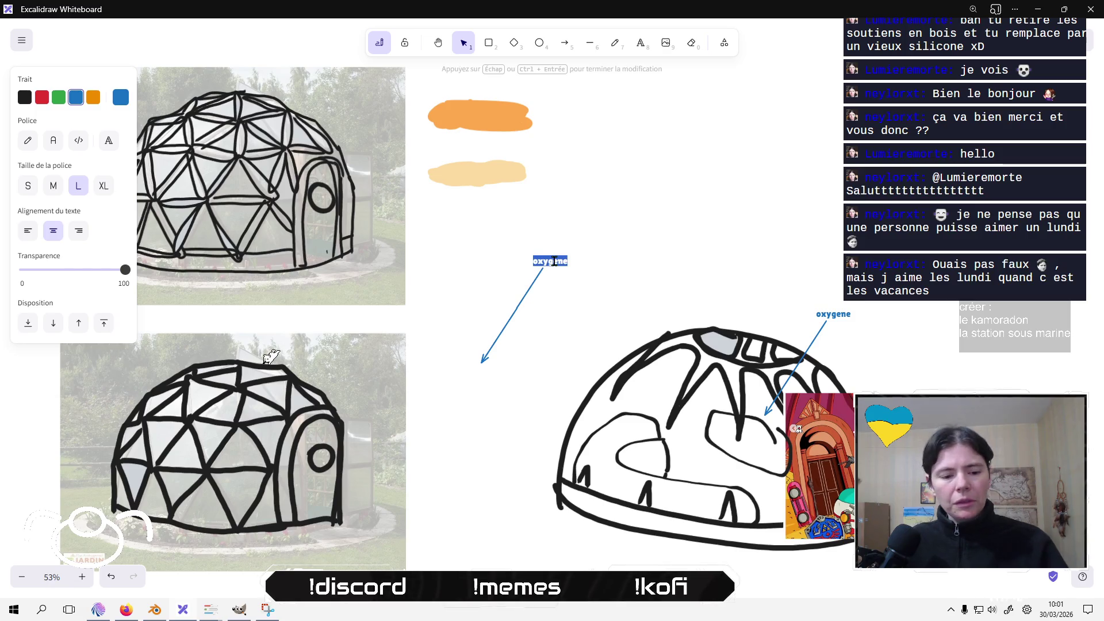
text(plantes)
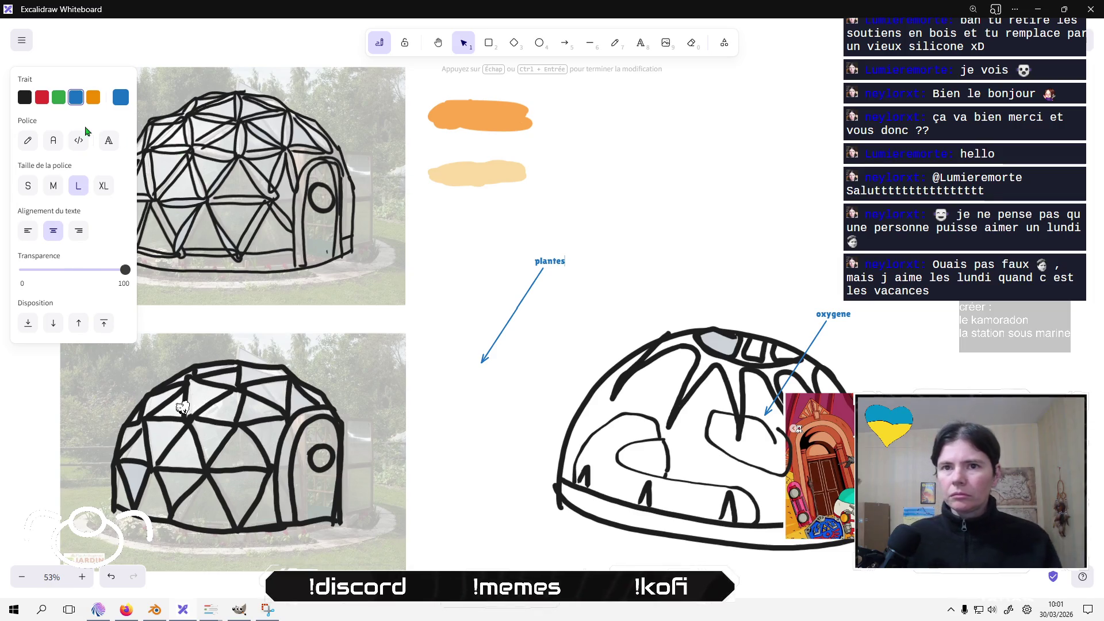
Make the plantes arrow green, point it into the dome, and move its label lower.
click(60, 104)
click(509, 317)
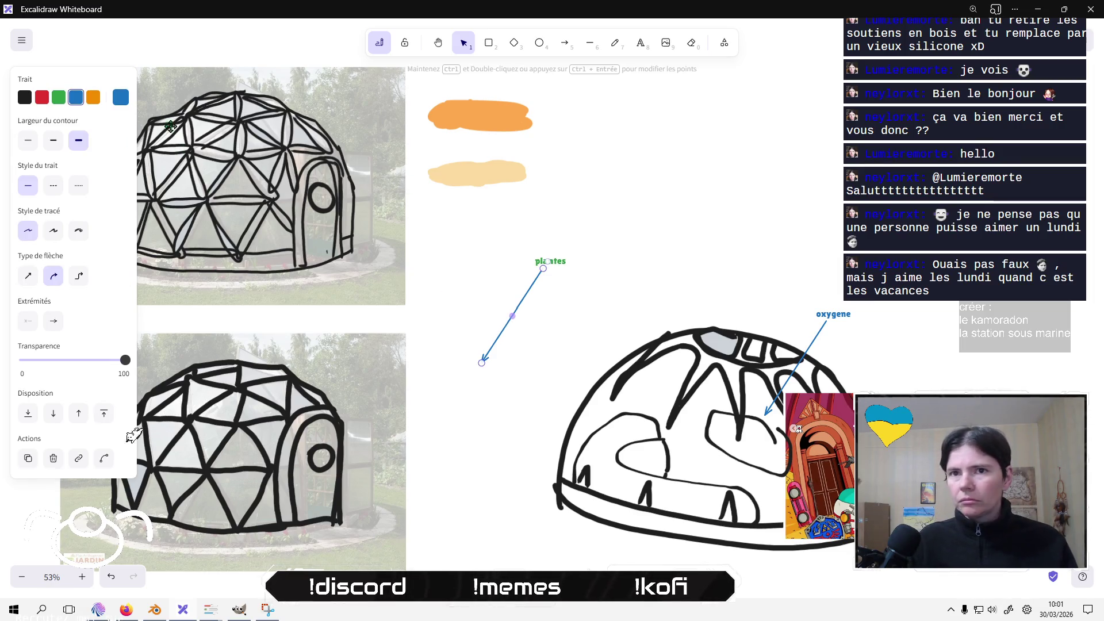
click(64, 99)
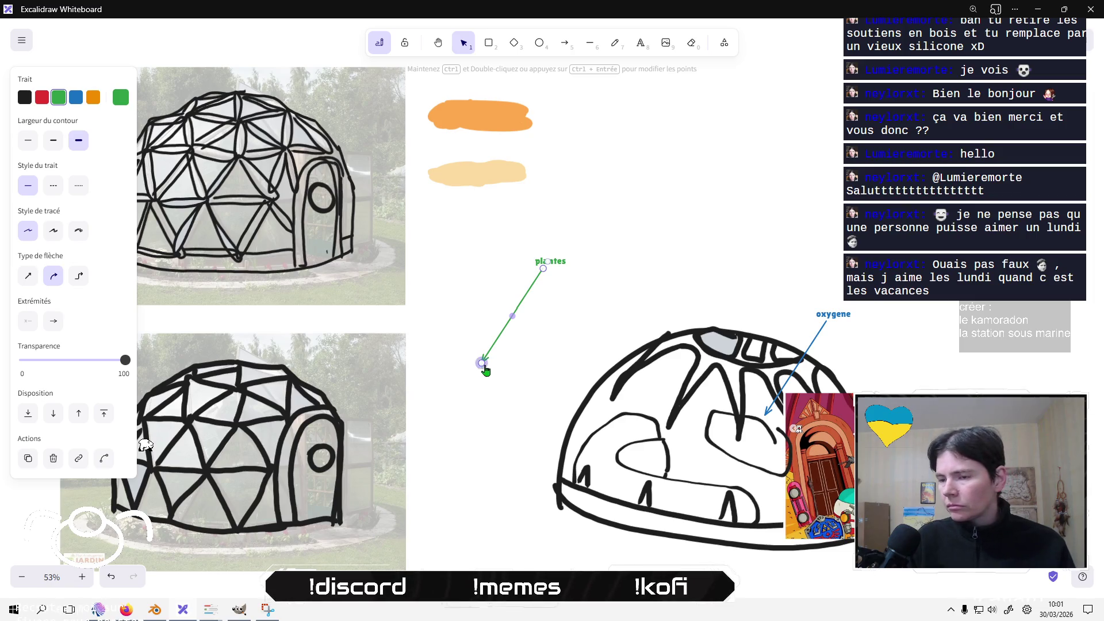
mouse_move(482, 362)
mouse_down()
mouse_move(591, 453)
mouse_move(614, 444)
mouse_up()
click(518, 354)
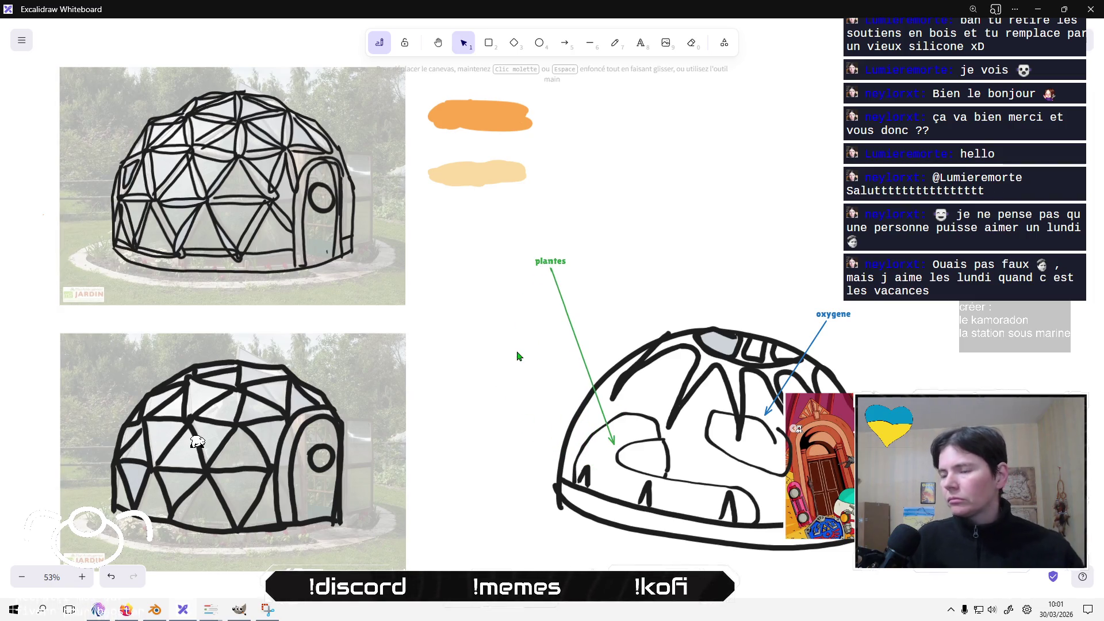
drag(549, 261, 556, 336)
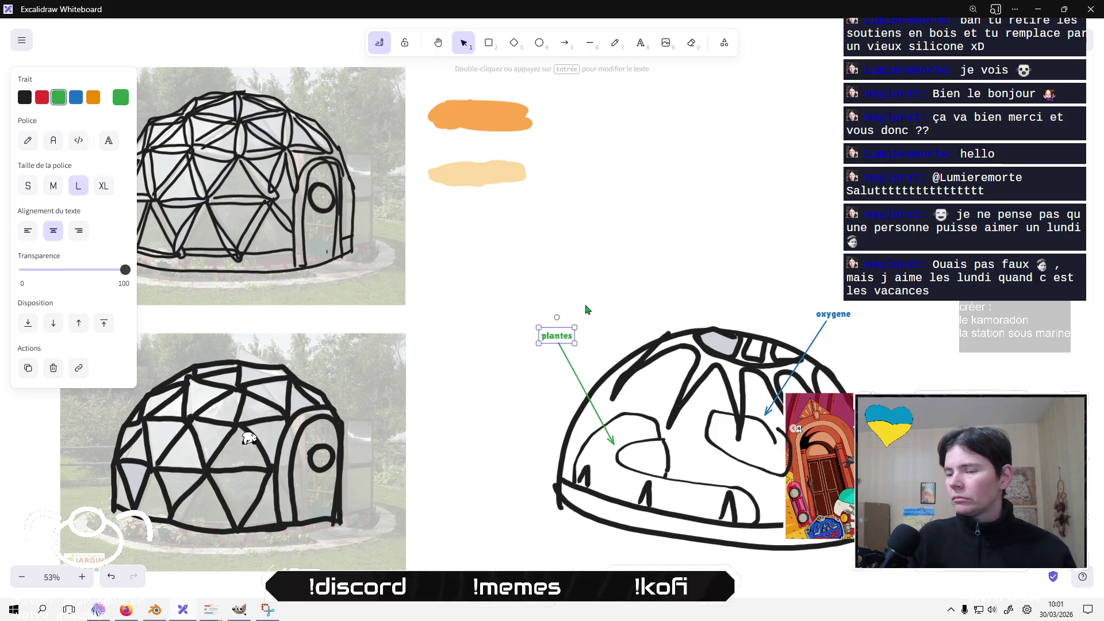
click(595, 273)
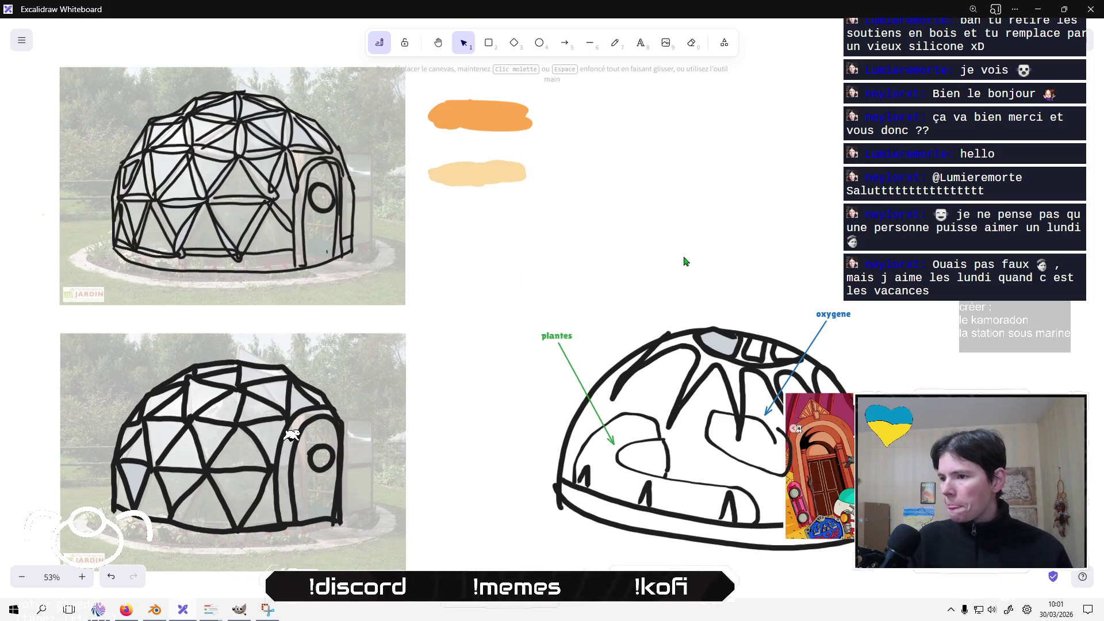
scroll(682, 259, down, 1)
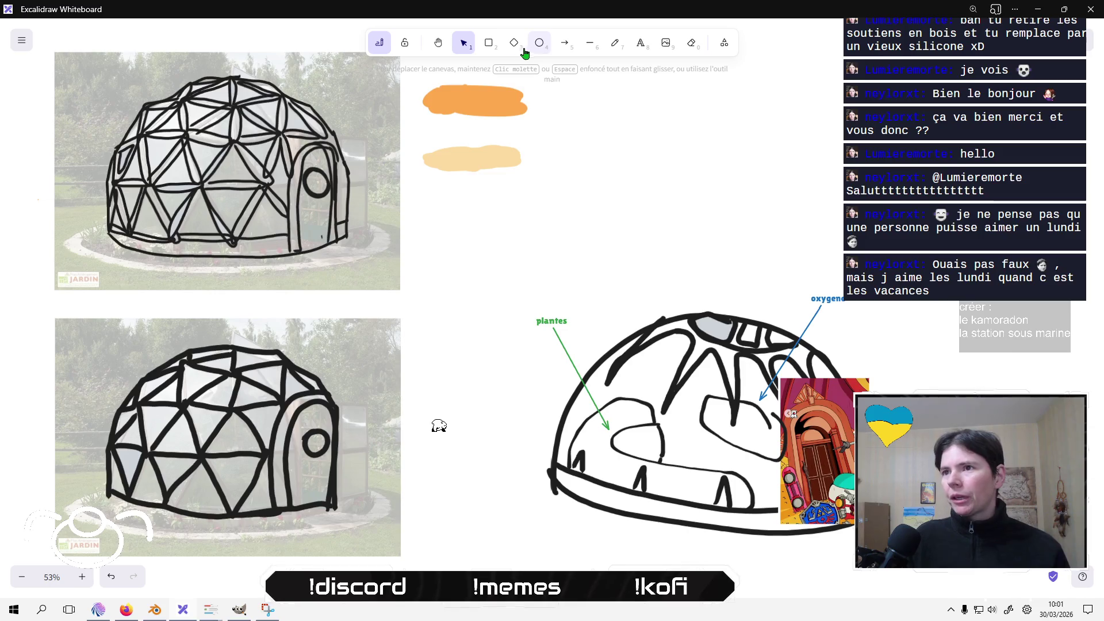
Sketch black pencil details on the dome's lower left, redrawing one stroke at medium width.
click(614, 42)
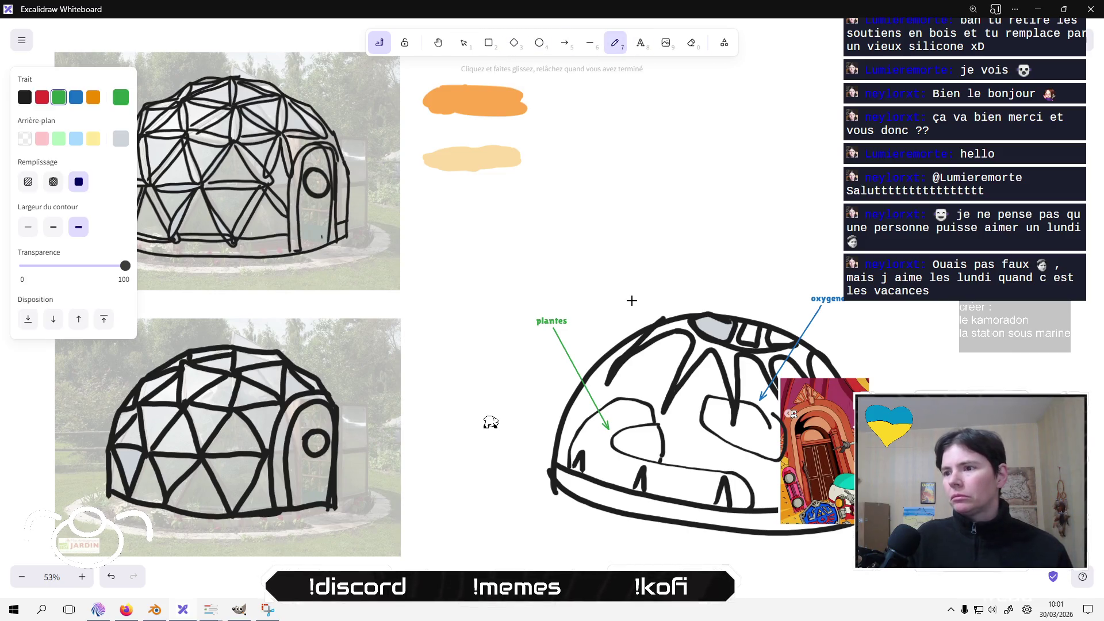
click(24, 97)
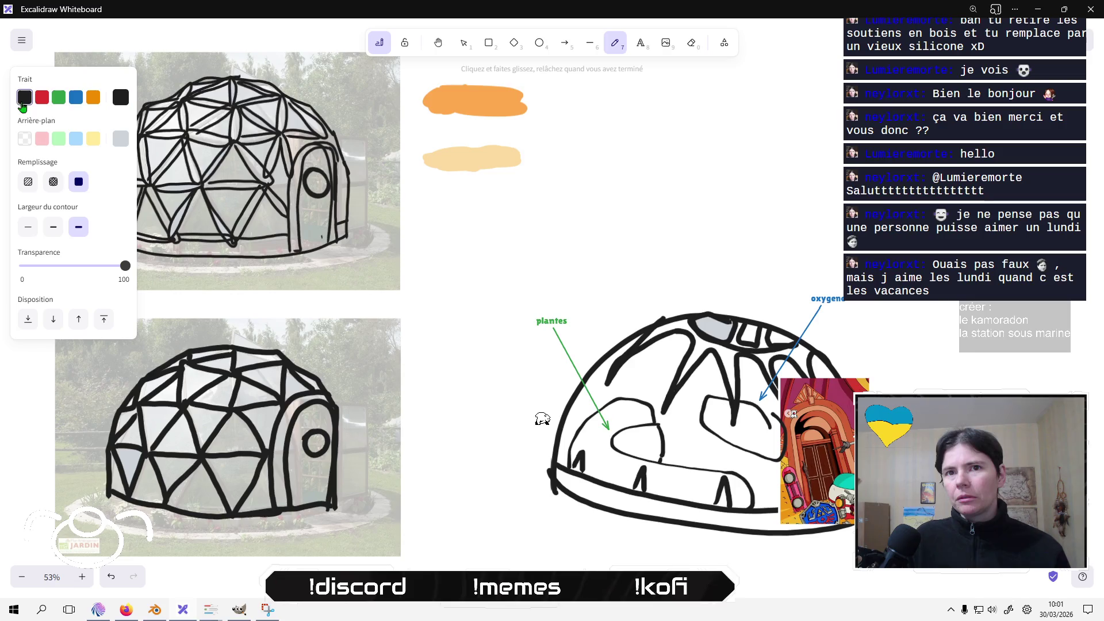
mouse_move(607, 445)
mouse_down()
mouse_move(575, 432)
mouse_move(577, 460)
mouse_move(621, 470)
mouse_move(608, 440)
mouse_move(607, 452)
mouse_up()
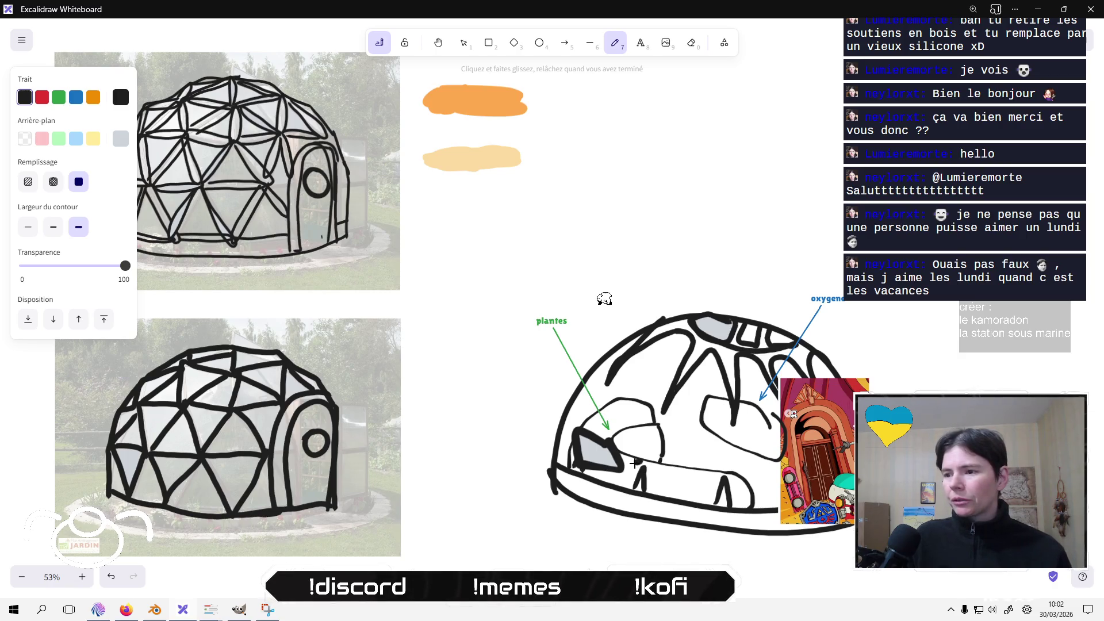
mouse_move(632, 421)
mouse_down()
mouse_move(598, 417)
mouse_move(626, 422)
mouse_move(610, 426)
mouse_up()
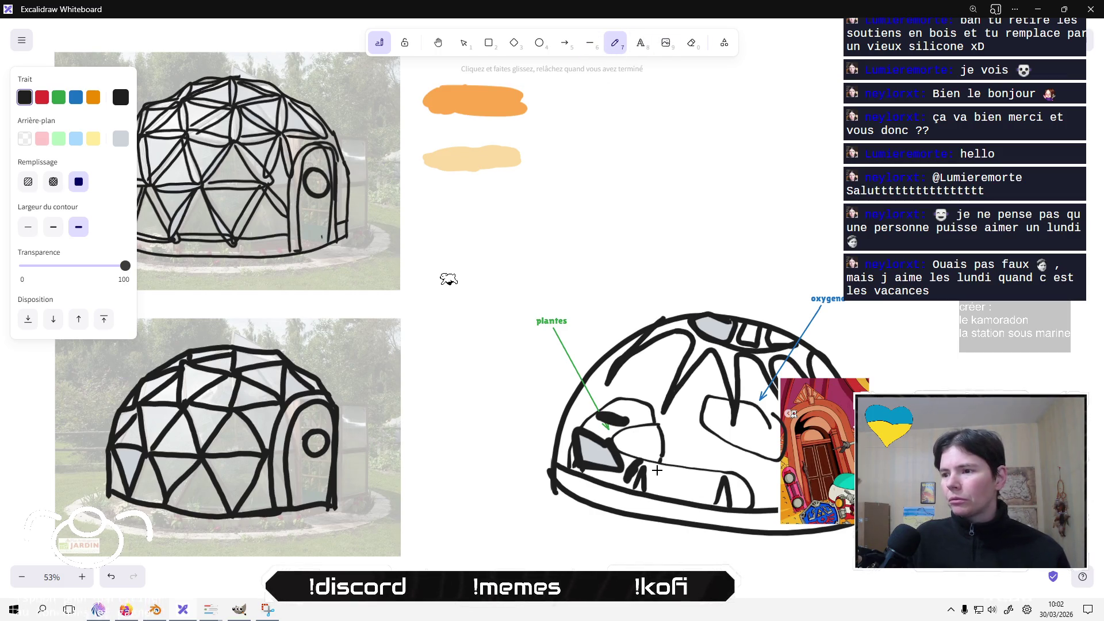
mouse_move(652, 461)
mouse_down()
mouse_move(663, 493)
mouse_move(663, 479)
mouse_up()
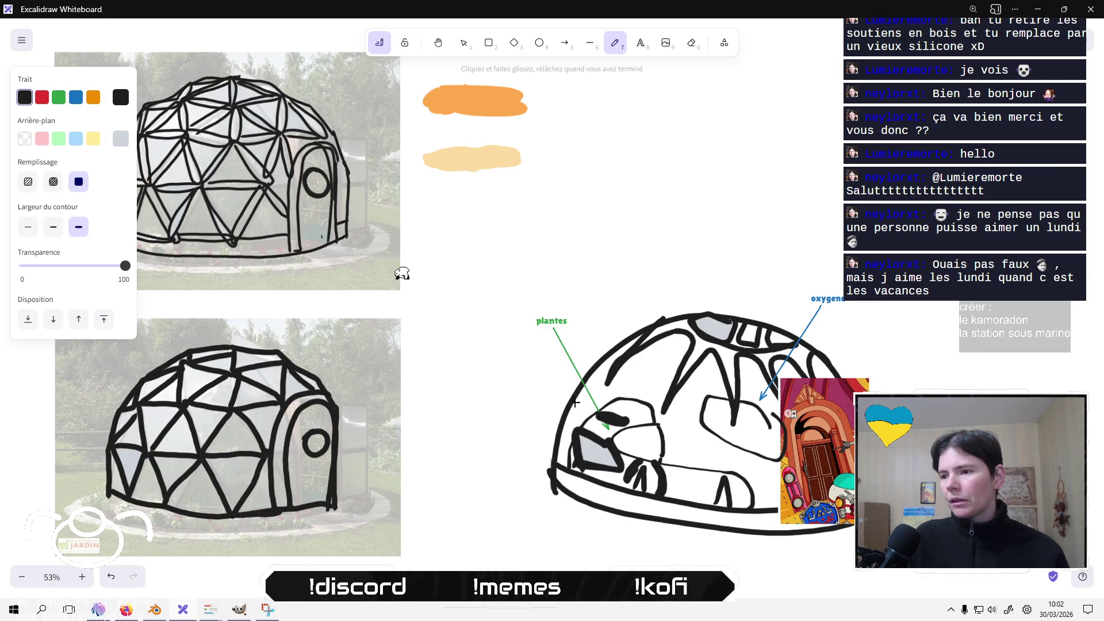
key(ctrl+z)
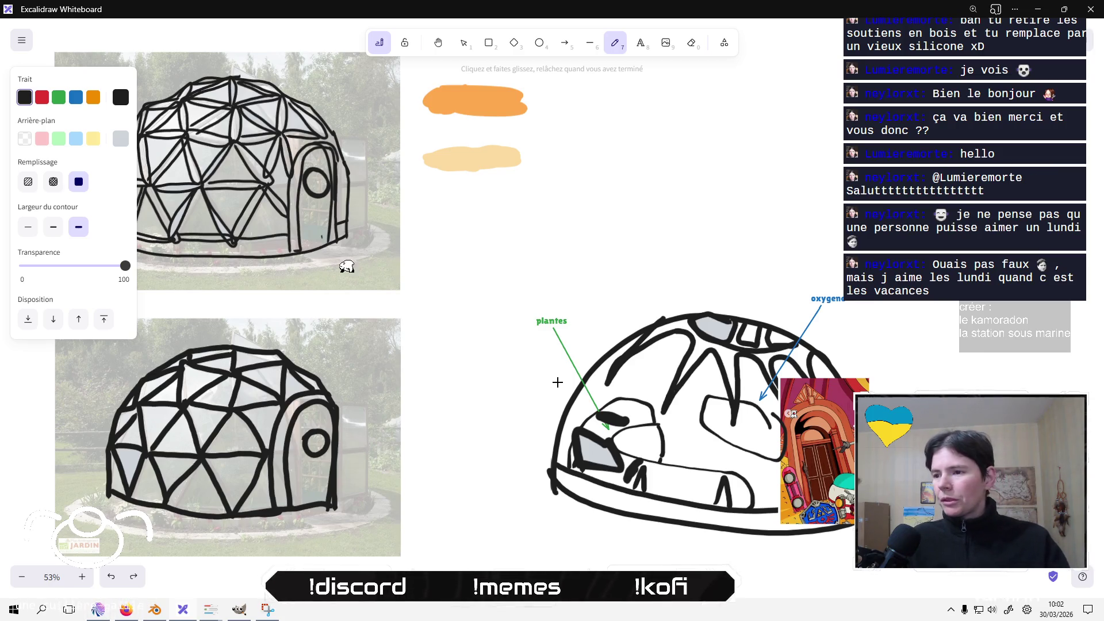
click(52, 229)
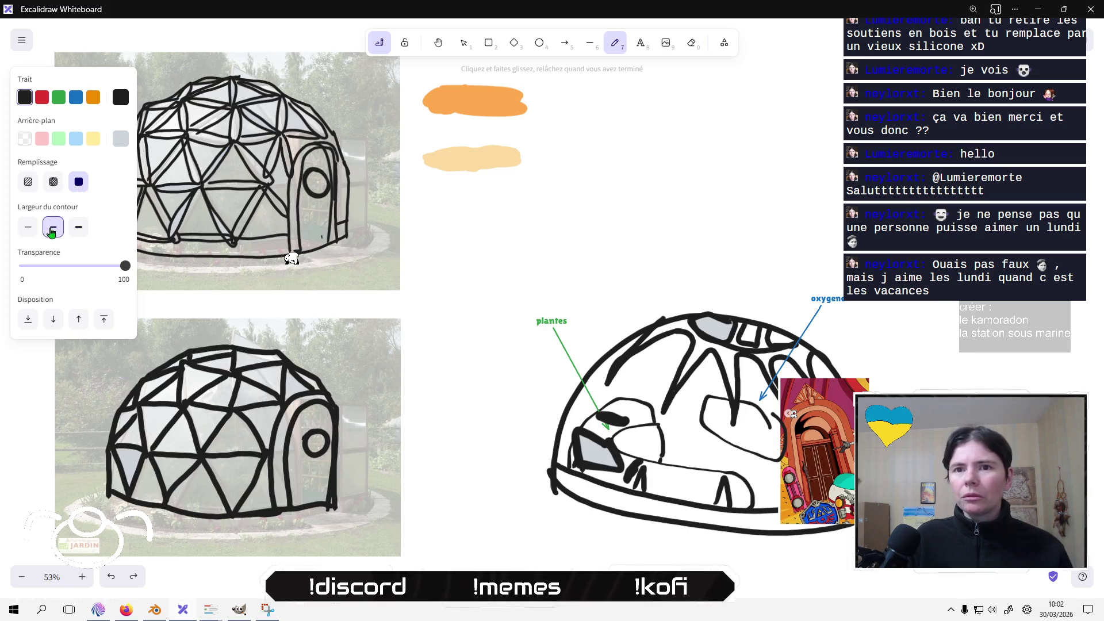
drag(666, 460, 660, 496)
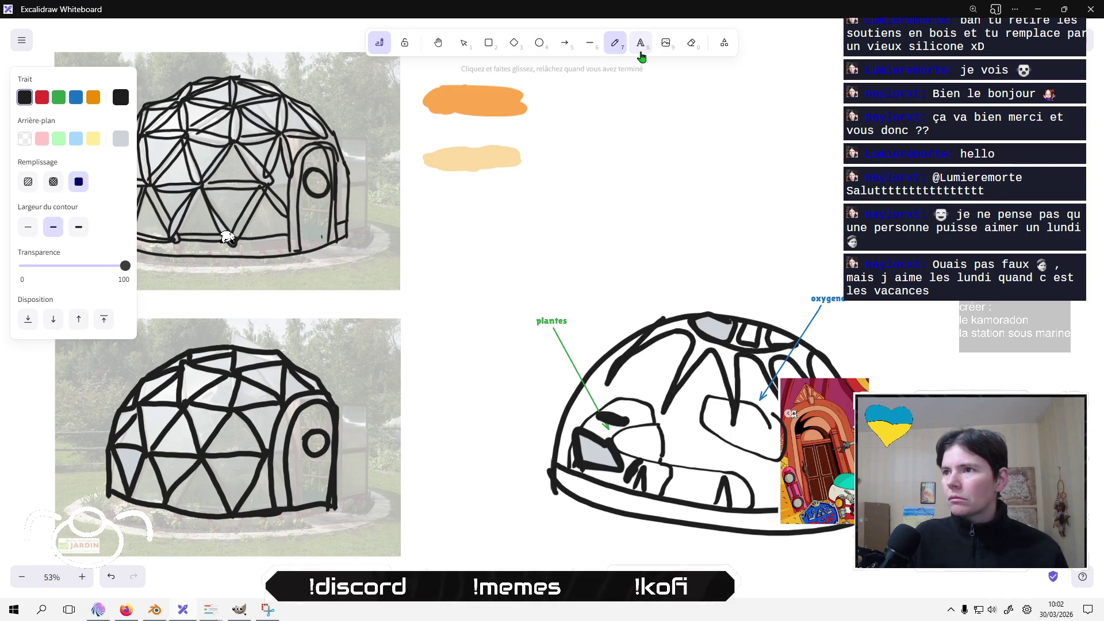
Erase unwanted strokes, add a curve, and draw a light-blue capsule under the oxygene arrow.
click(691, 42)
drag(691, 469, 701, 466)
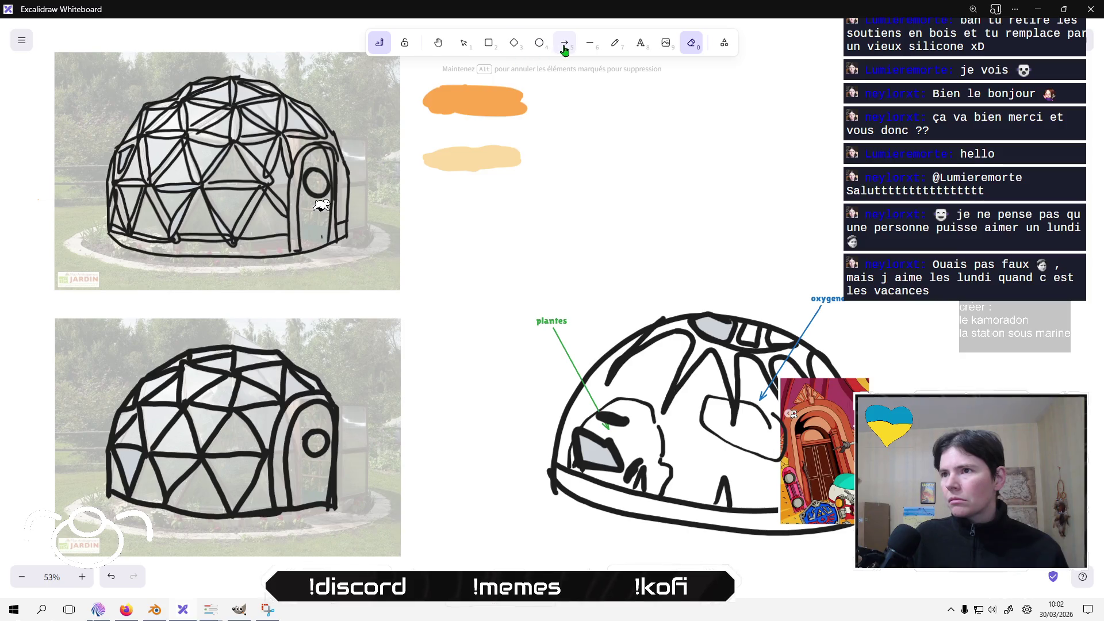
click(614, 44)
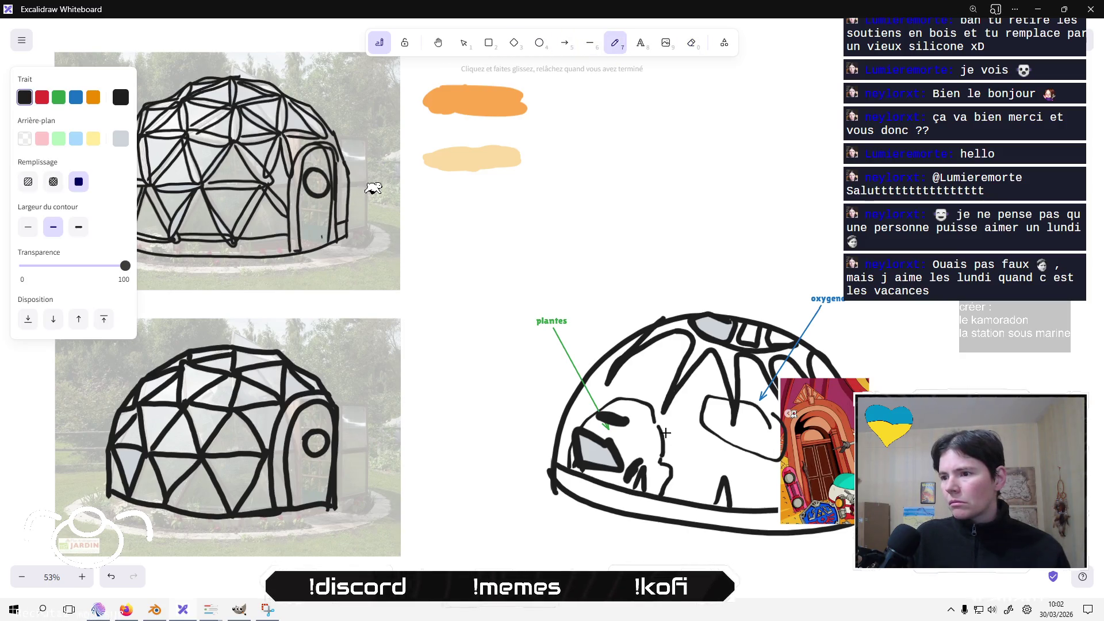
drag(655, 422, 667, 467)
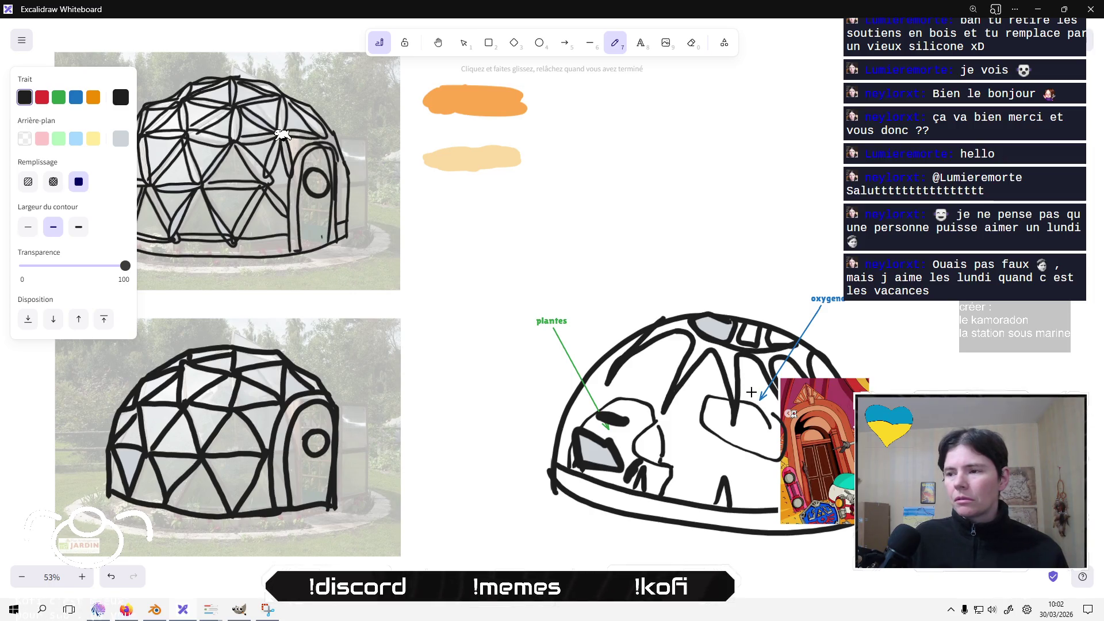
mouse_move(744, 424)
mouse_down()
mouse_move(765, 426)
mouse_move(746, 422)
mouse_up()
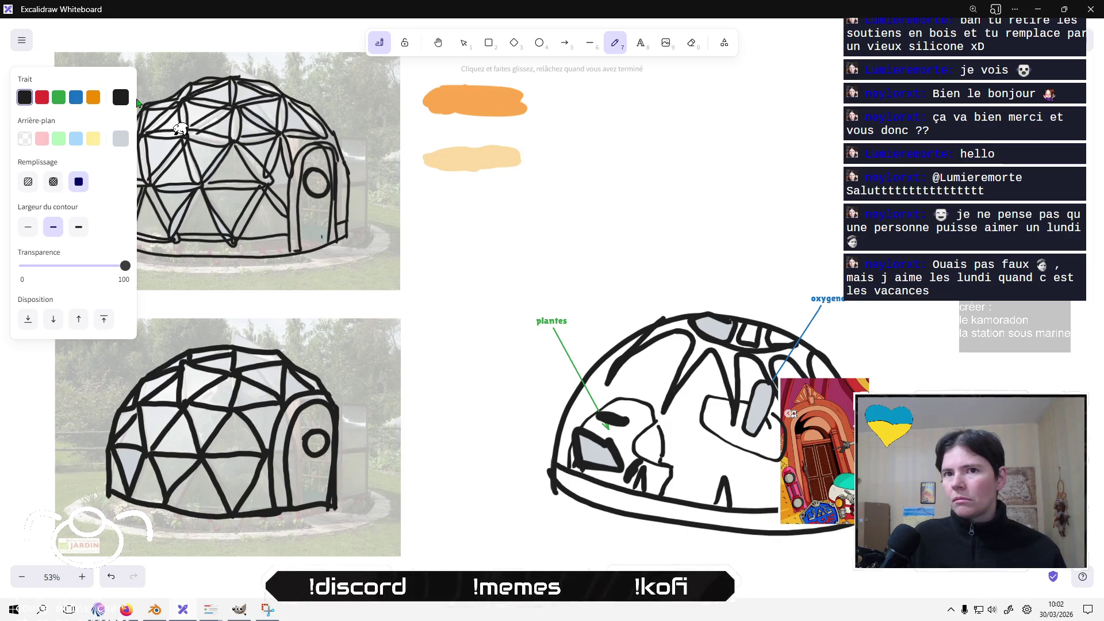
click(76, 139)
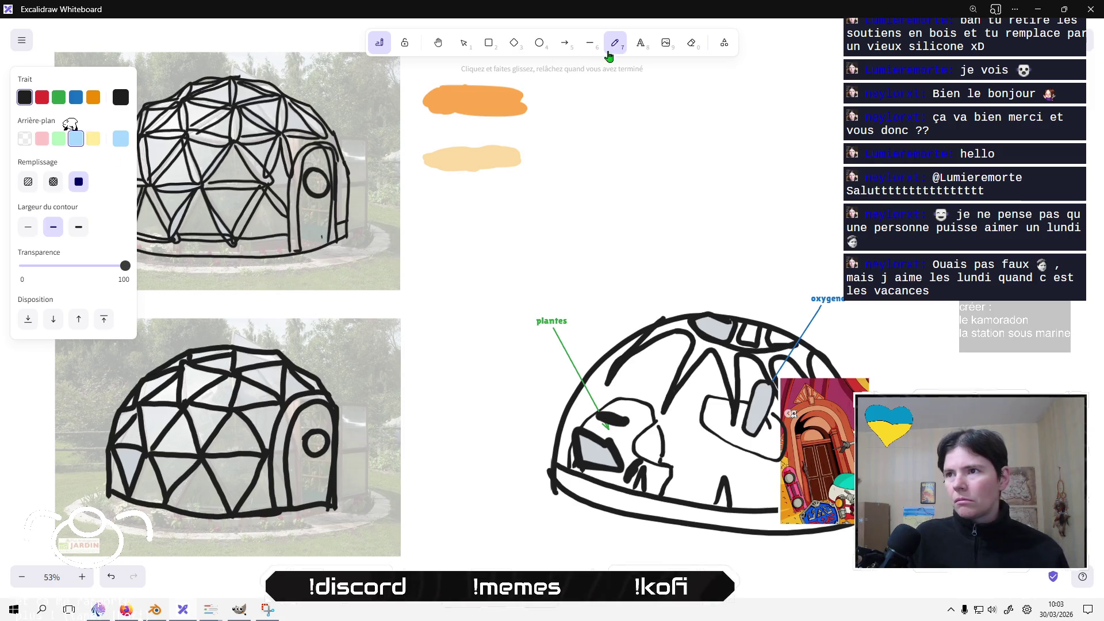
click(464, 49)
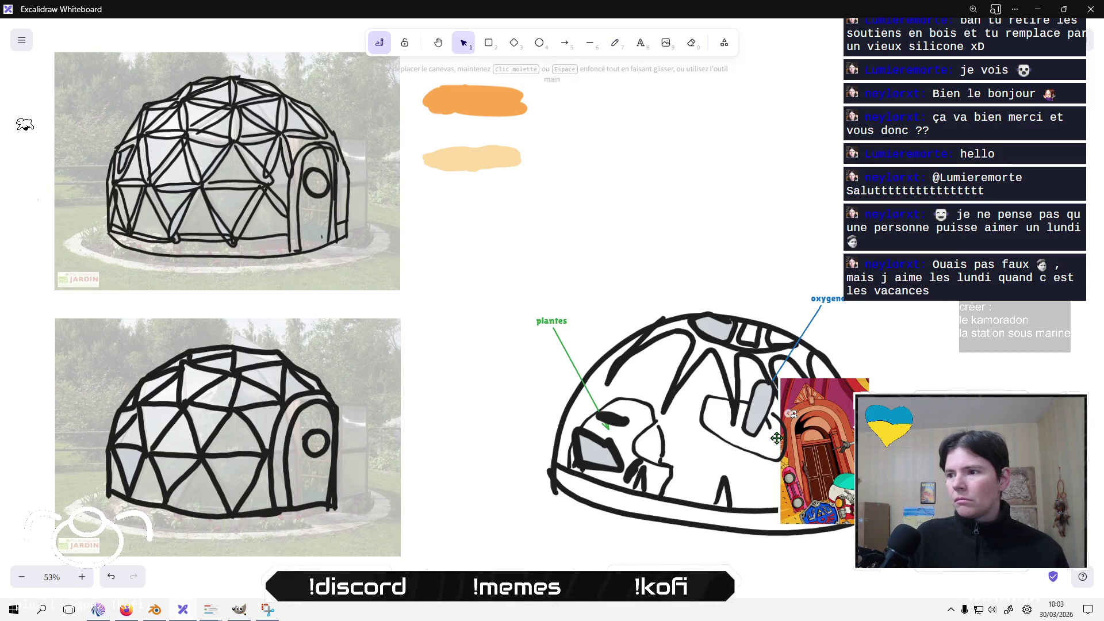
click(770, 432)
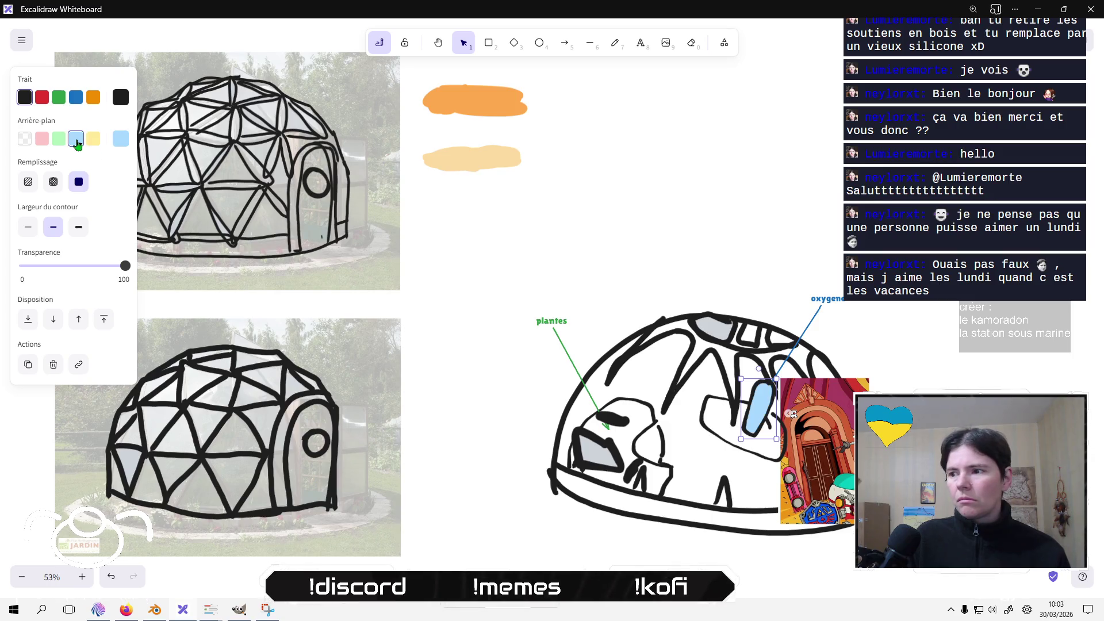
Draw a blue freehand scribble inside the light-blue capsule, then set the colour back to black.
click(614, 42)
click(121, 138)
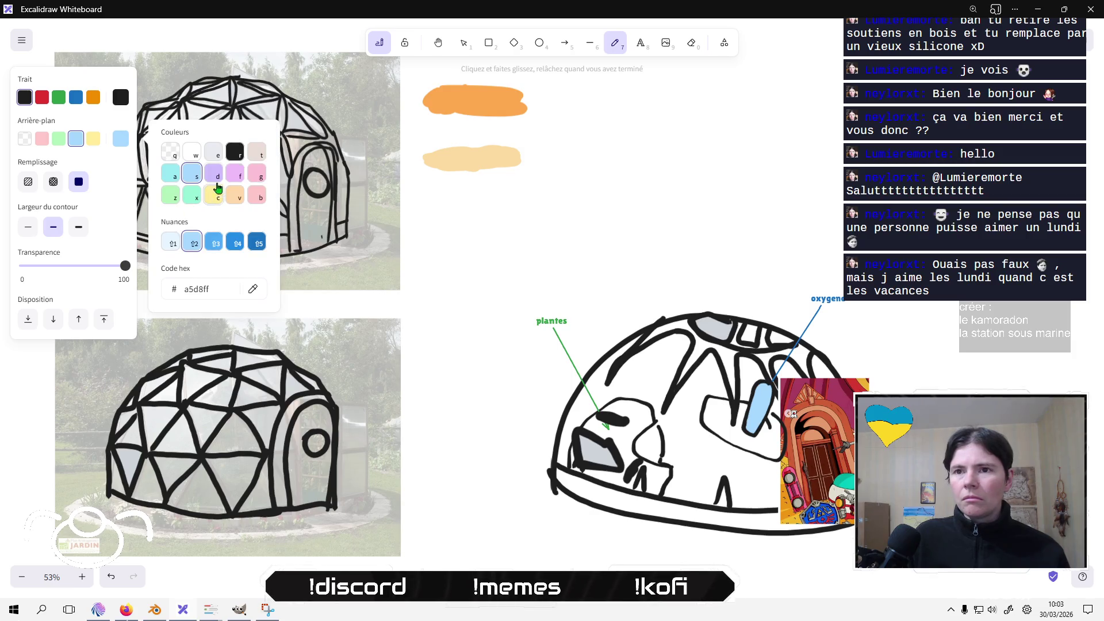
click(75, 97)
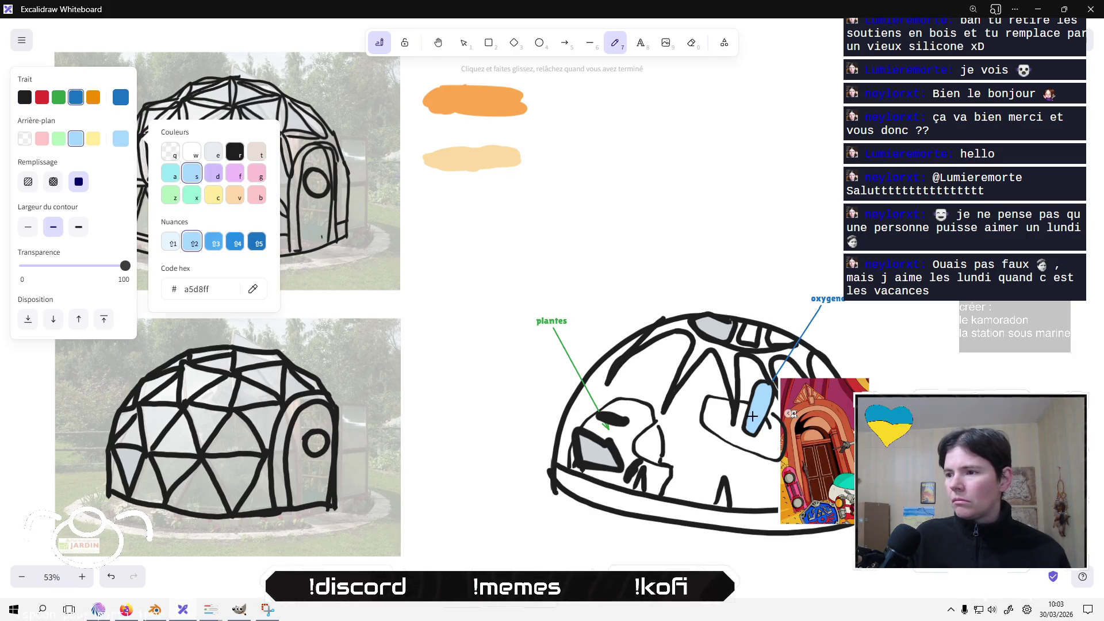
mouse_move(752, 416)
mouse_down()
mouse_move(745, 426)
mouse_move(763, 403)
mouse_up()
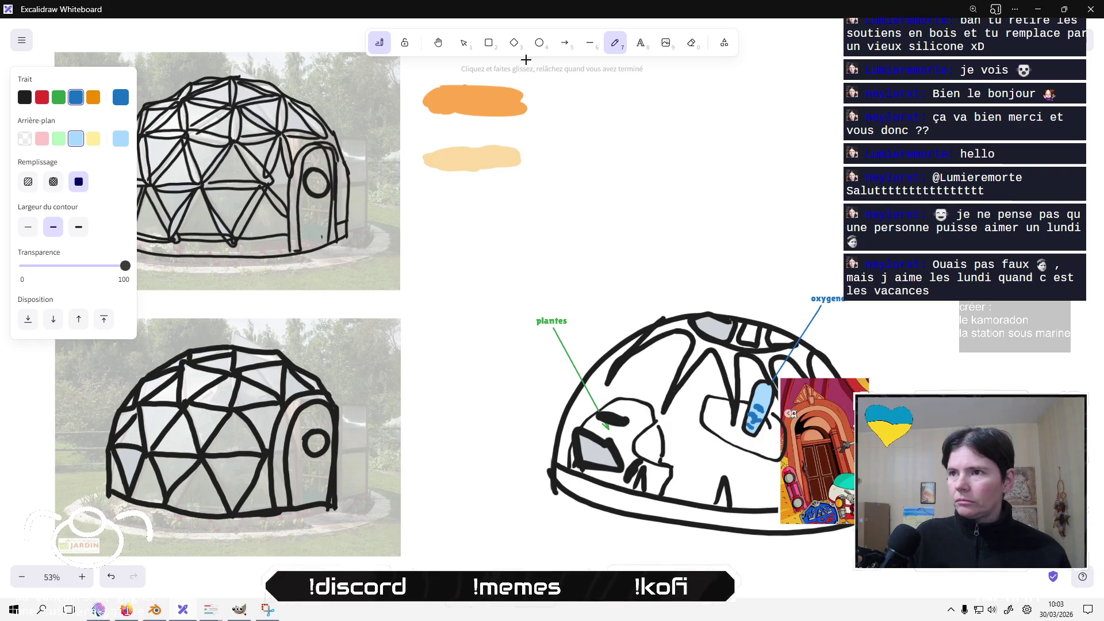
click(24, 97)
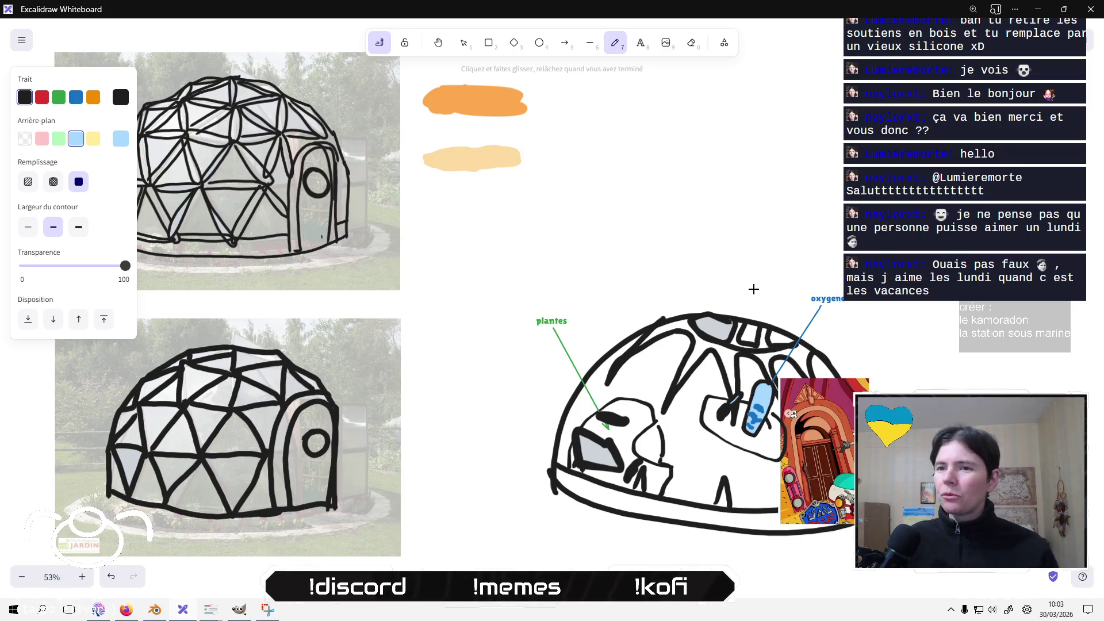
Sketch thin black freehand lines across the dome's upper area near the oxygen arrow.
click(463, 43)
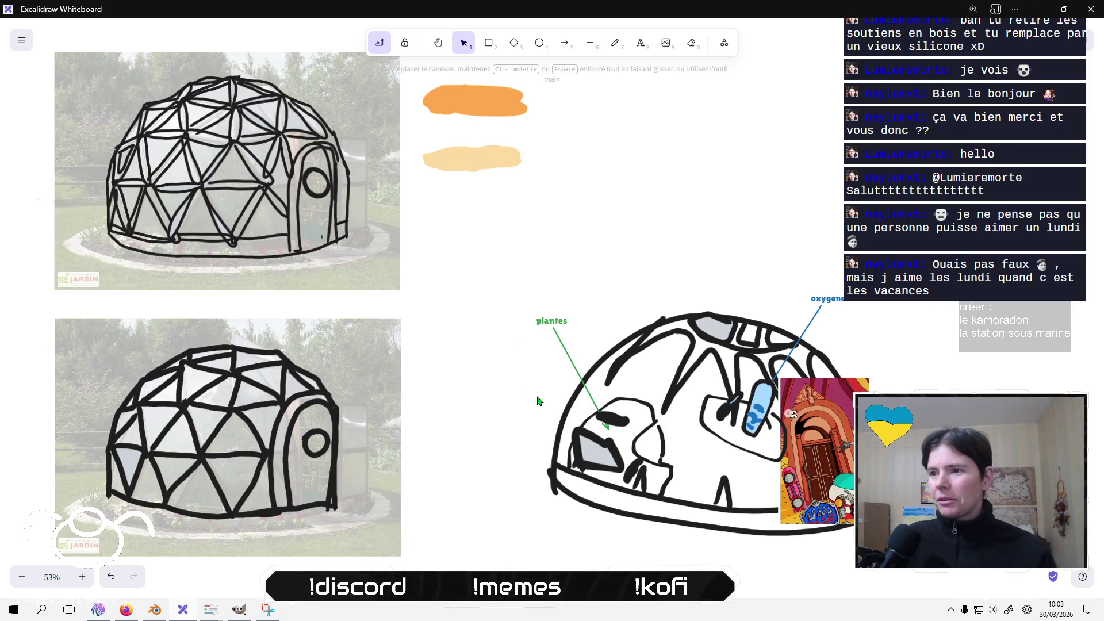
click(567, 348)
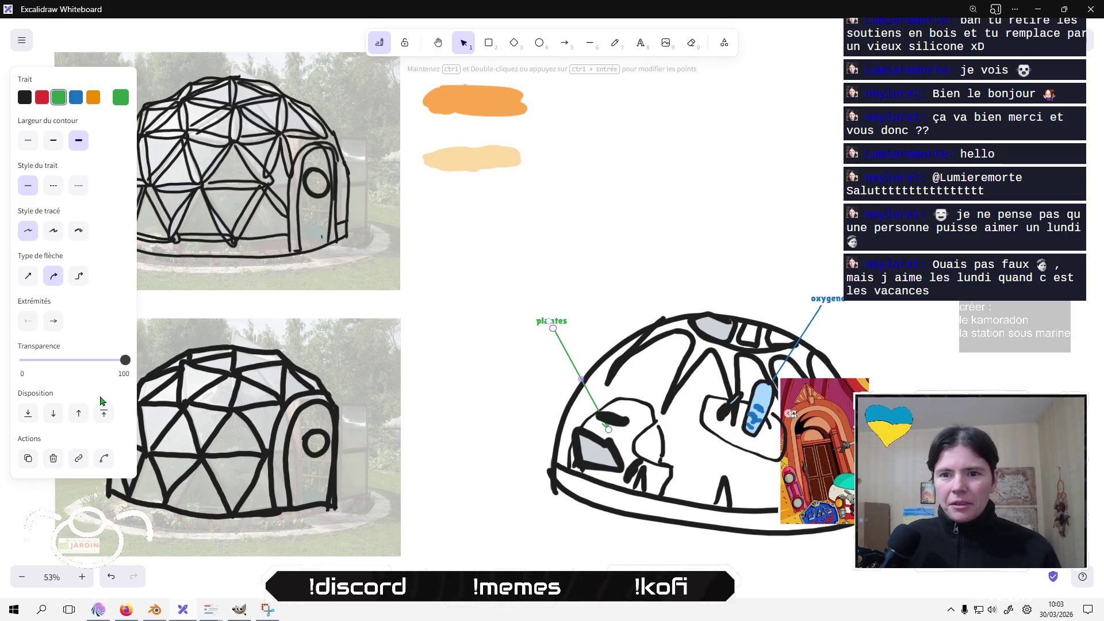
click(534, 397)
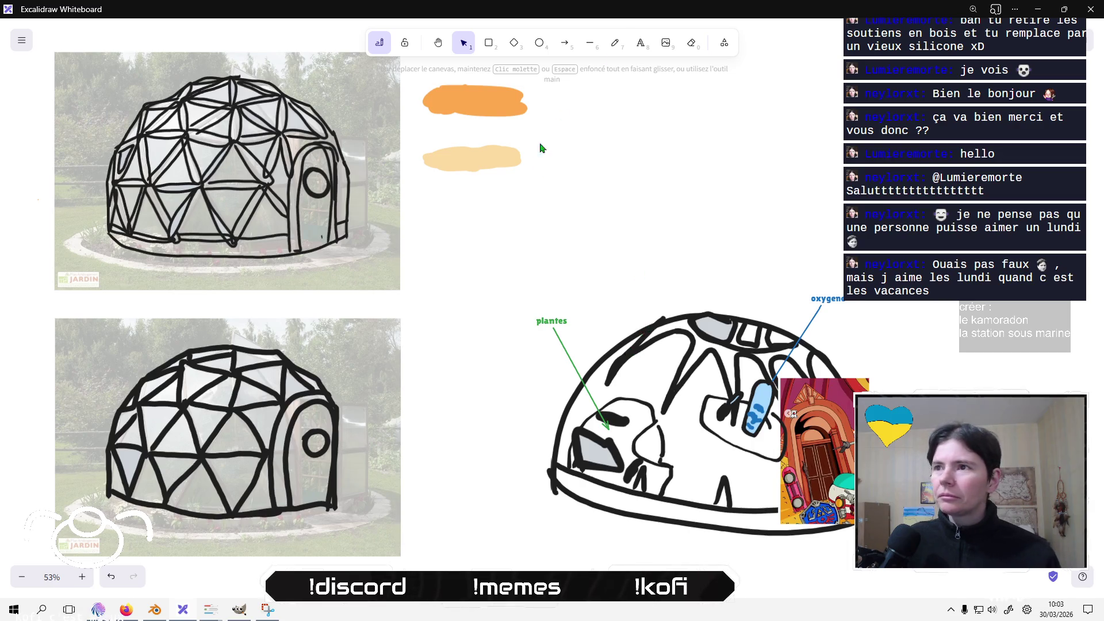
click(617, 47)
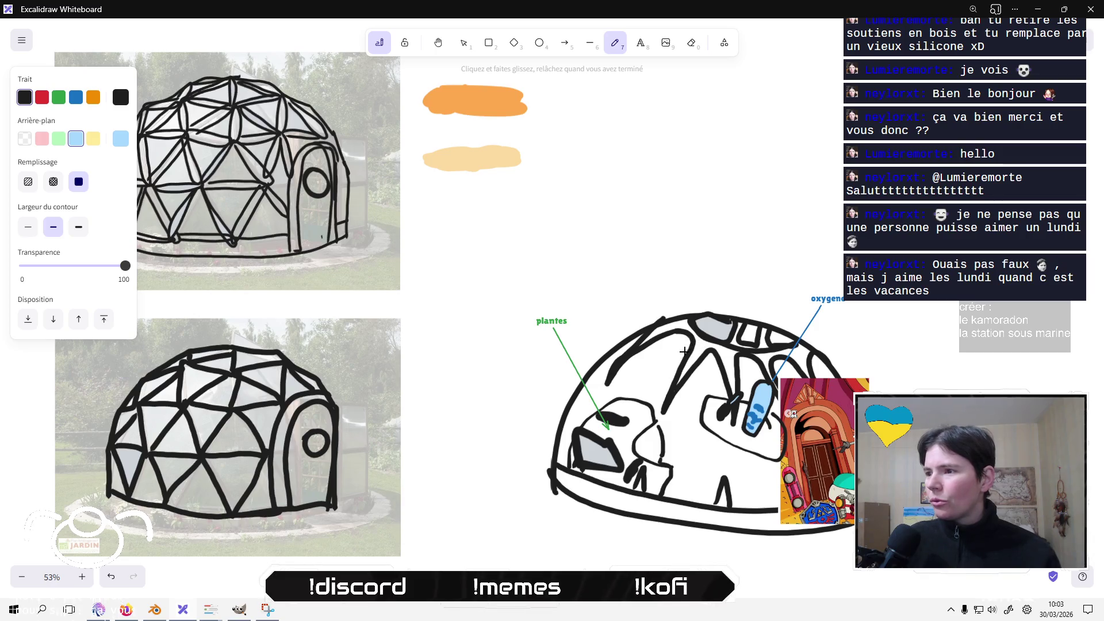
mouse_move(680, 332)
mouse_down()
mouse_move(666, 412)
mouse_move(726, 360)
mouse_up()
drag(677, 330, 611, 370)
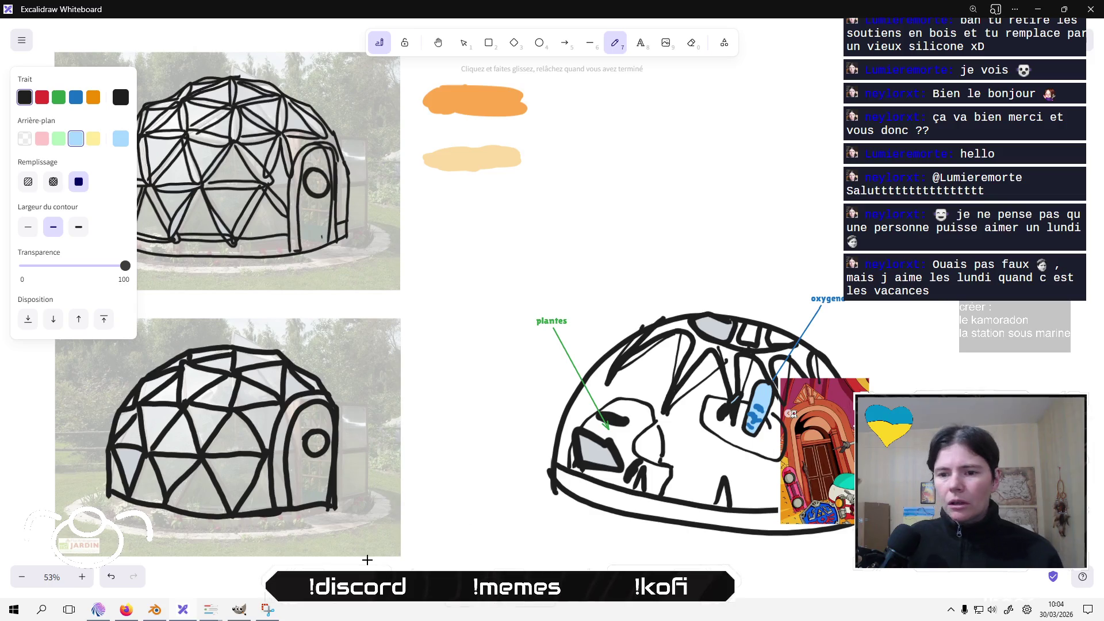
Save the world.blend scene with Ctrl+S.
click(155, 610)
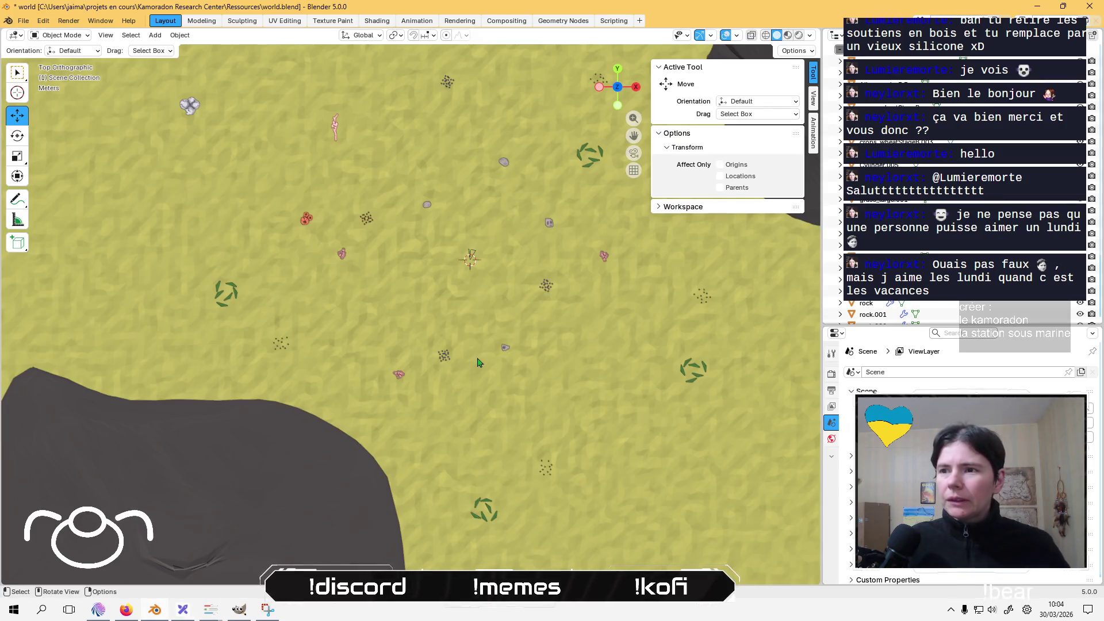
scroll(477, 363, up, 3)
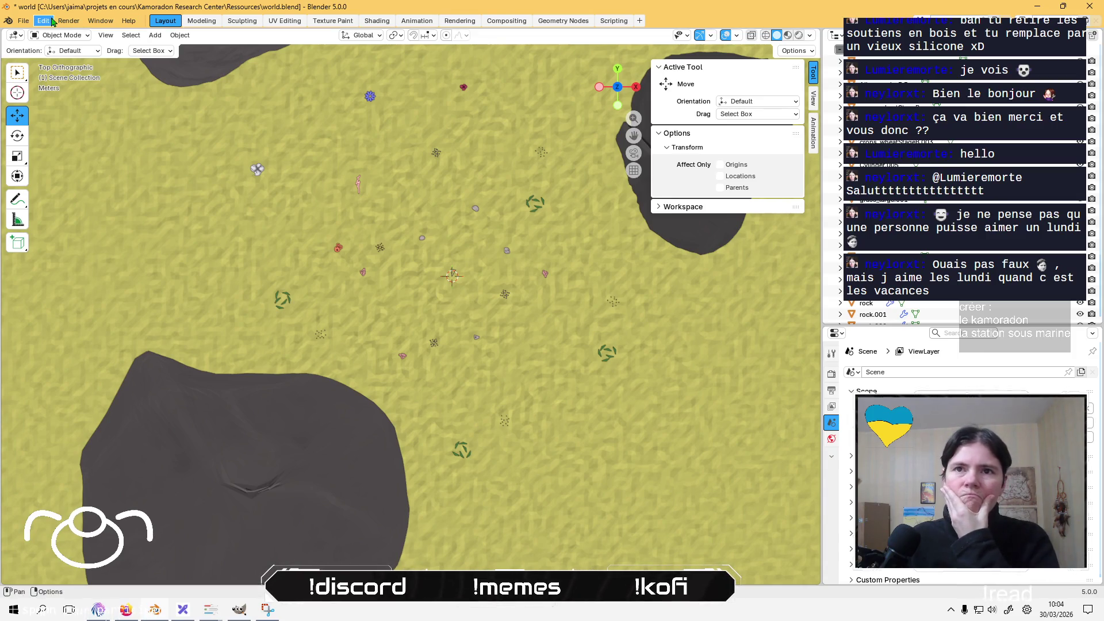
click(438, 153)
key(ctrl+s)
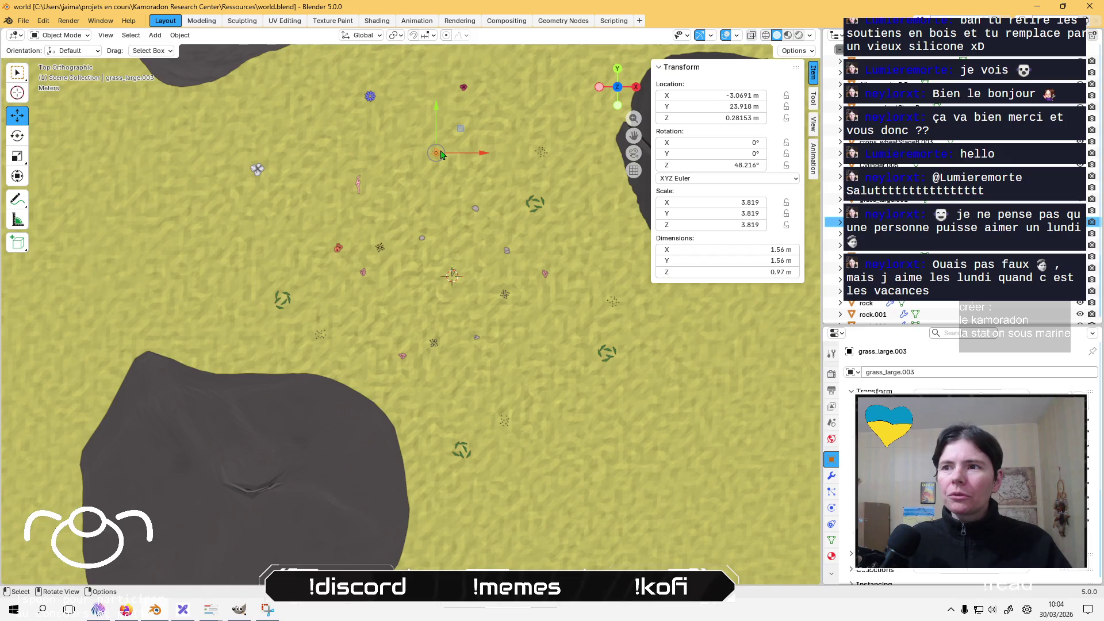
scroll(465, 215, down, 1)
scroll(464, 215, down, 6)
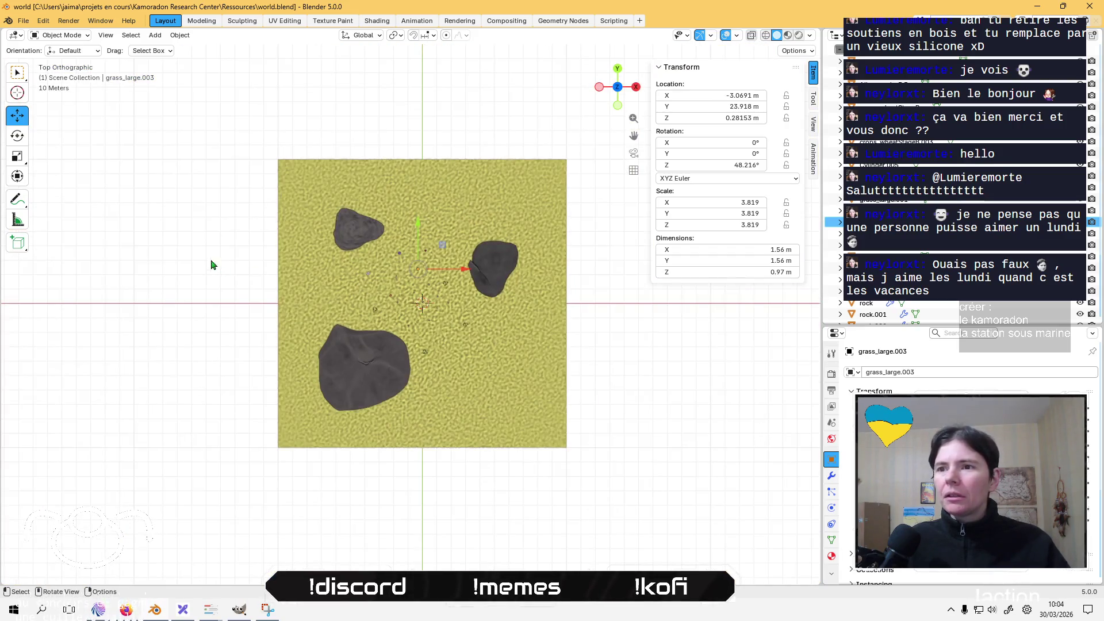
Start a new General file, choosing Save when asked about world.blend.
click(25, 23)
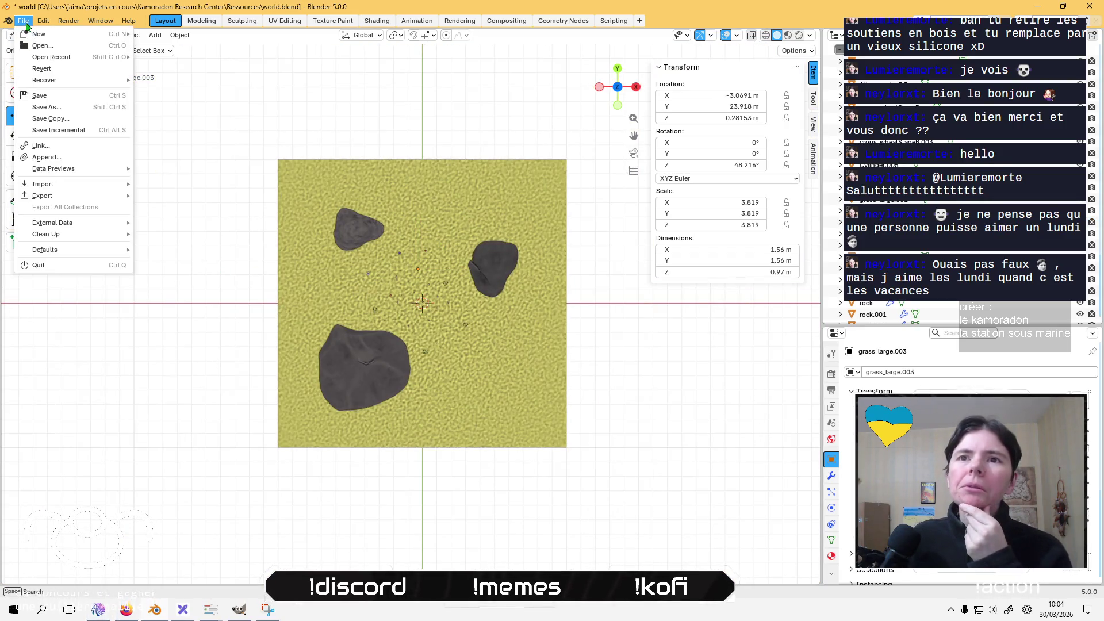
mouse_move(69, 34)
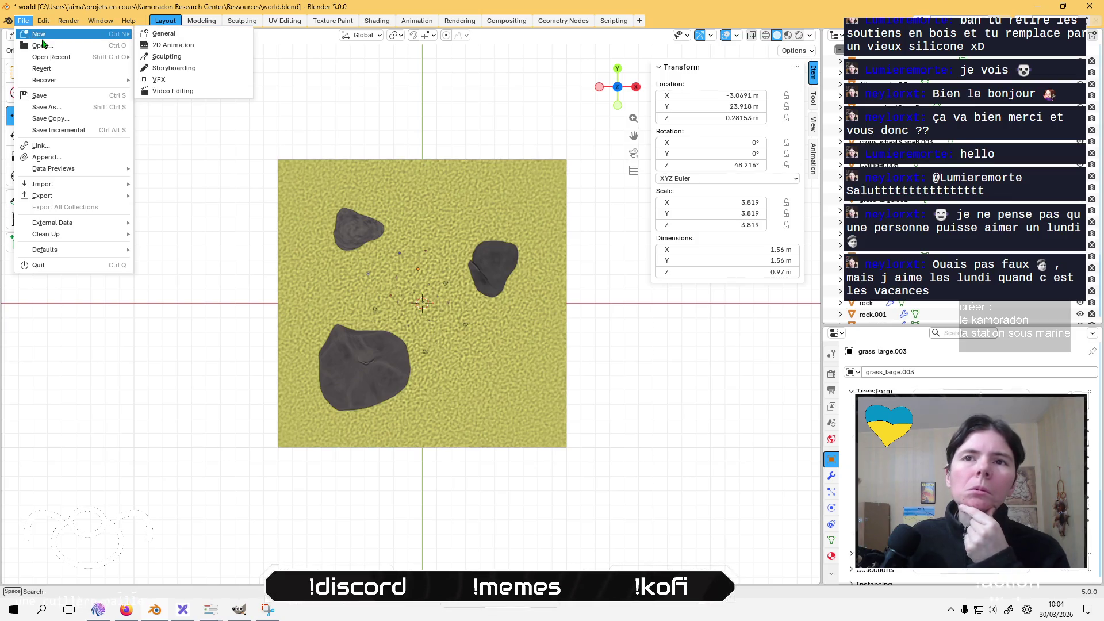
click(223, 37)
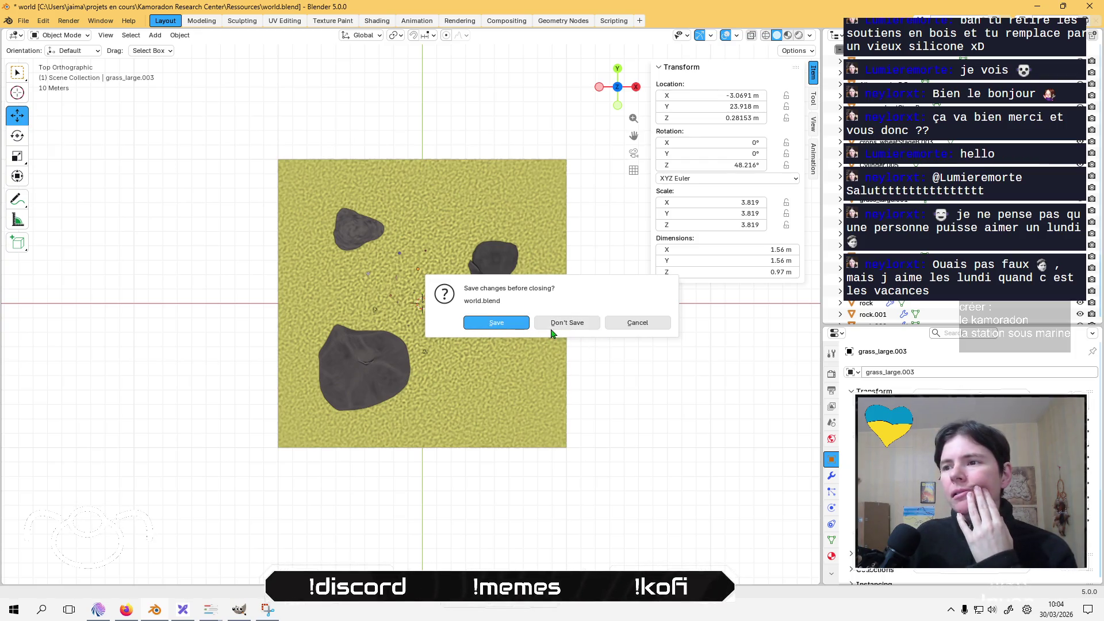
click(507, 326)
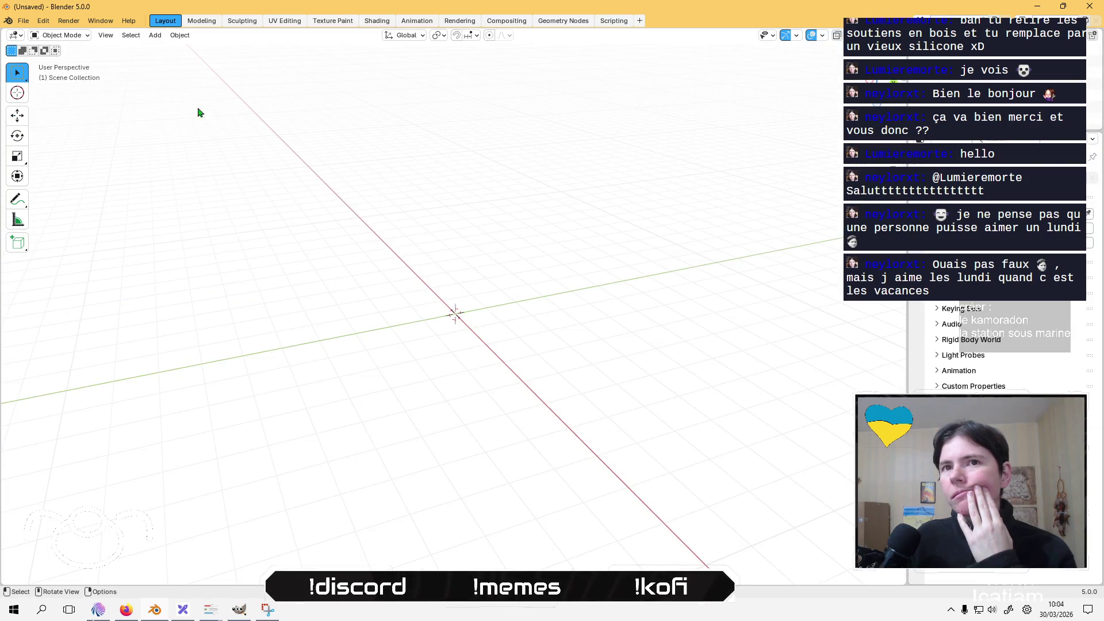
Add a UV sphere mesh to the empty scene.
click(180, 35)
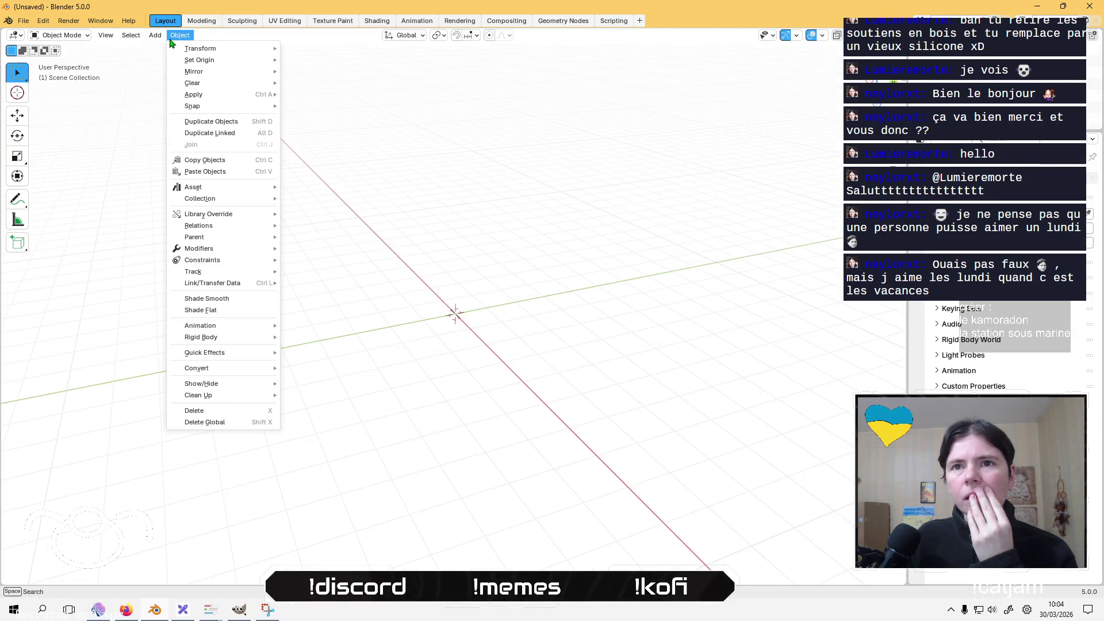
mouse_move(252, 110)
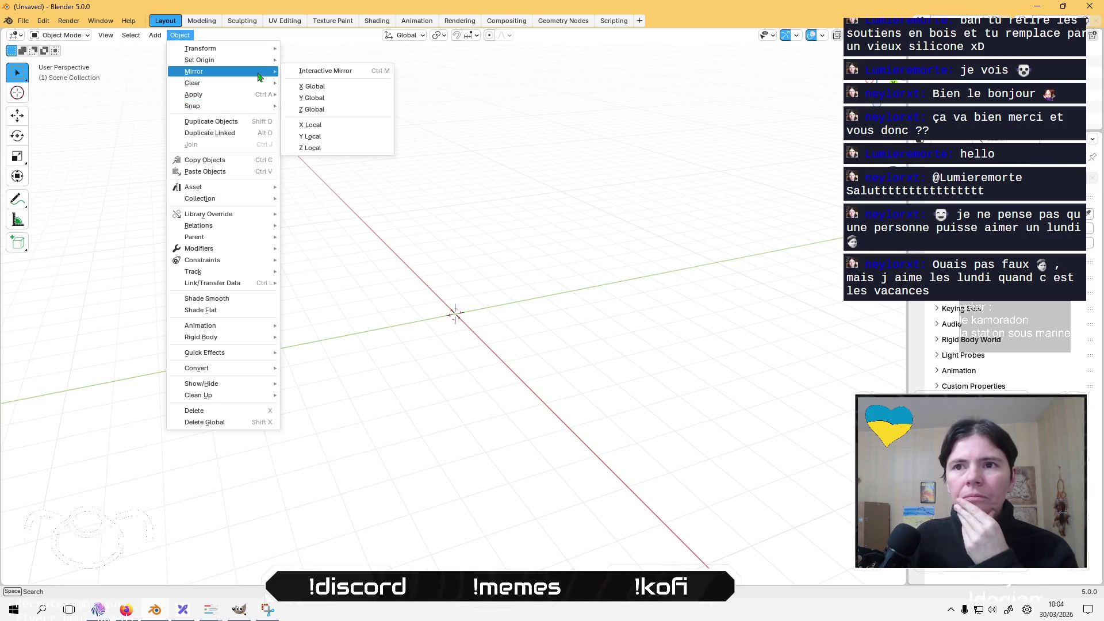
click(154, 36)
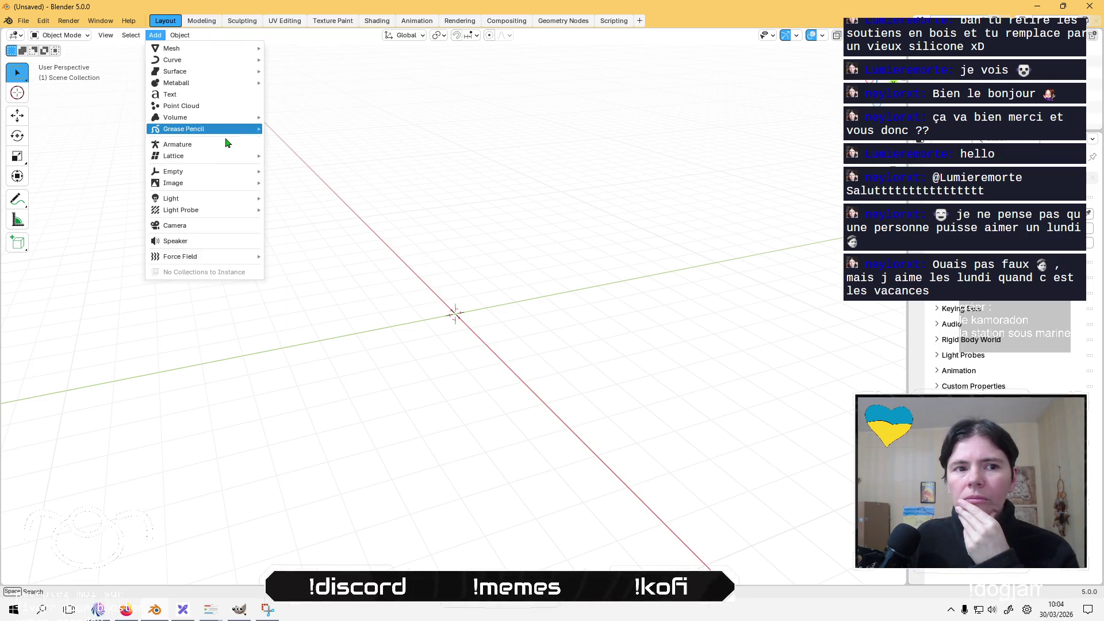
mouse_move(250, 49)
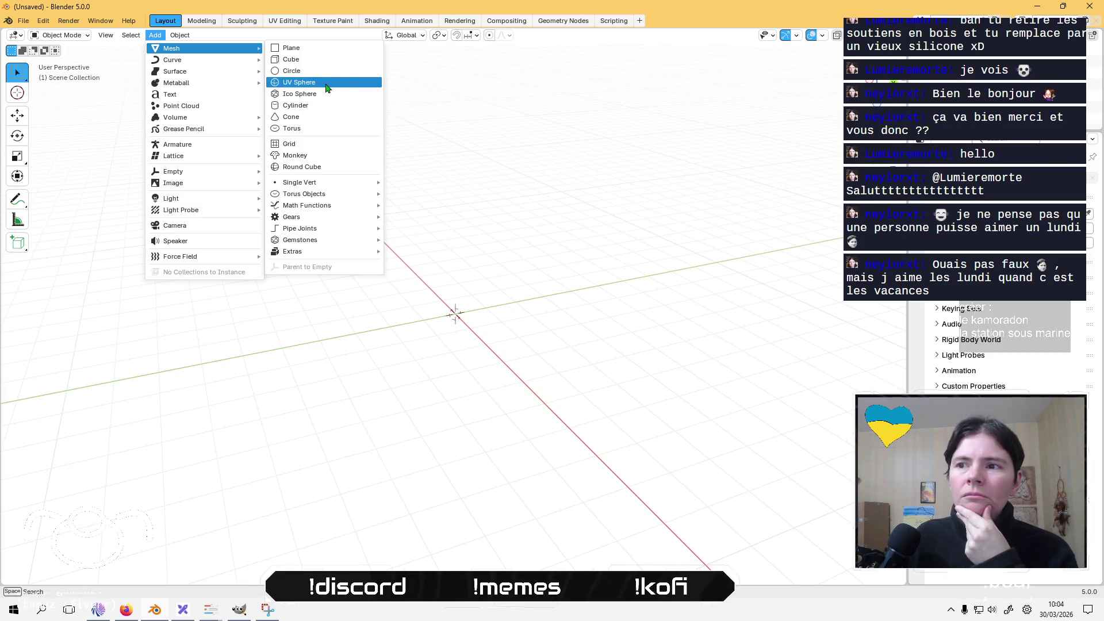
click(326, 87)
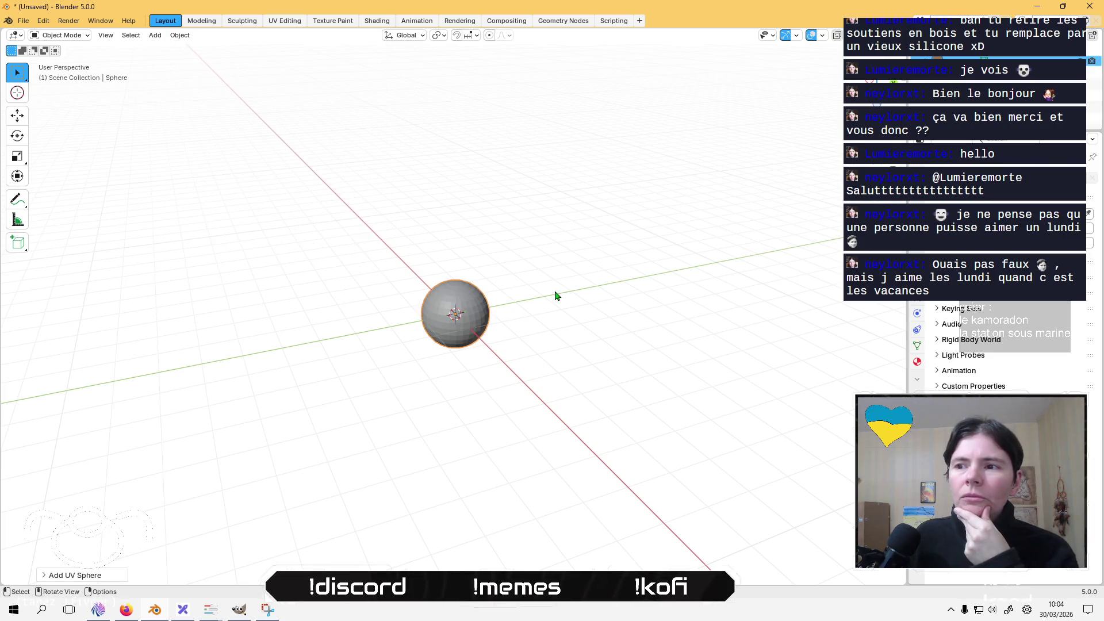
click(77, 576)
Raise the UV sphere's ring count and set its segments to 64.
click(183, 451)
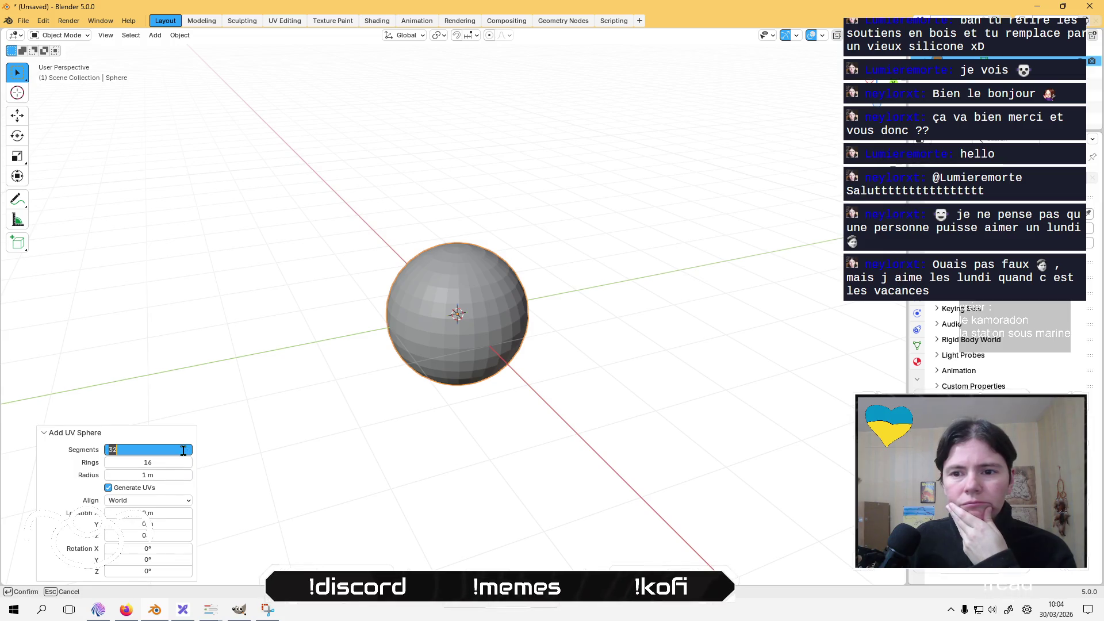
key(Return)
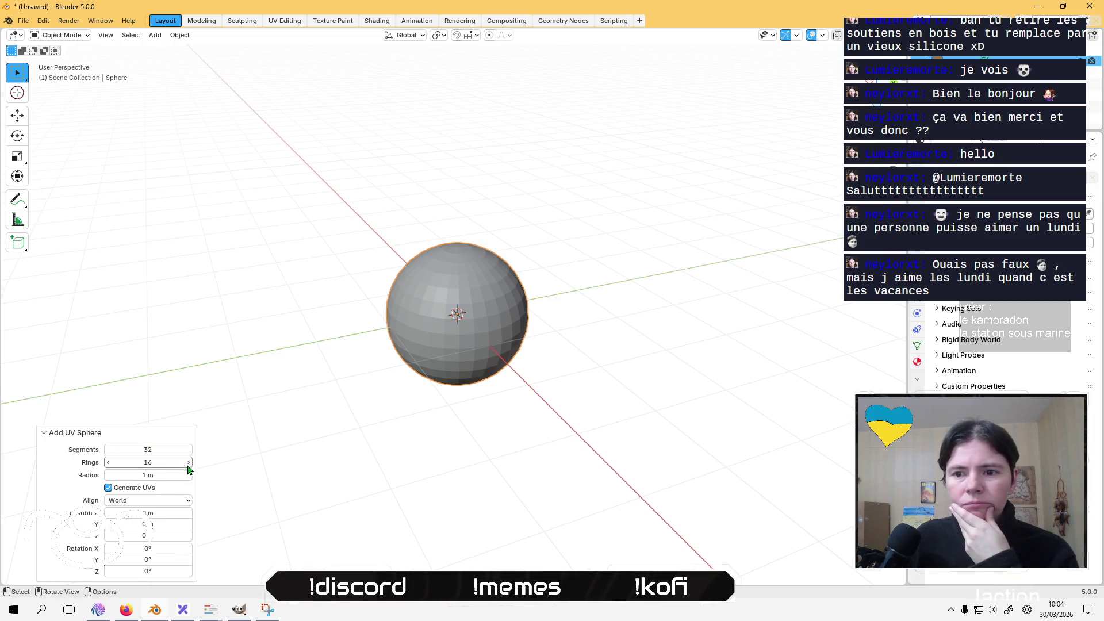
click(189, 463)
click(190, 463)
click(189, 462)
click(189, 463)
click(189, 462)
click(189, 463)
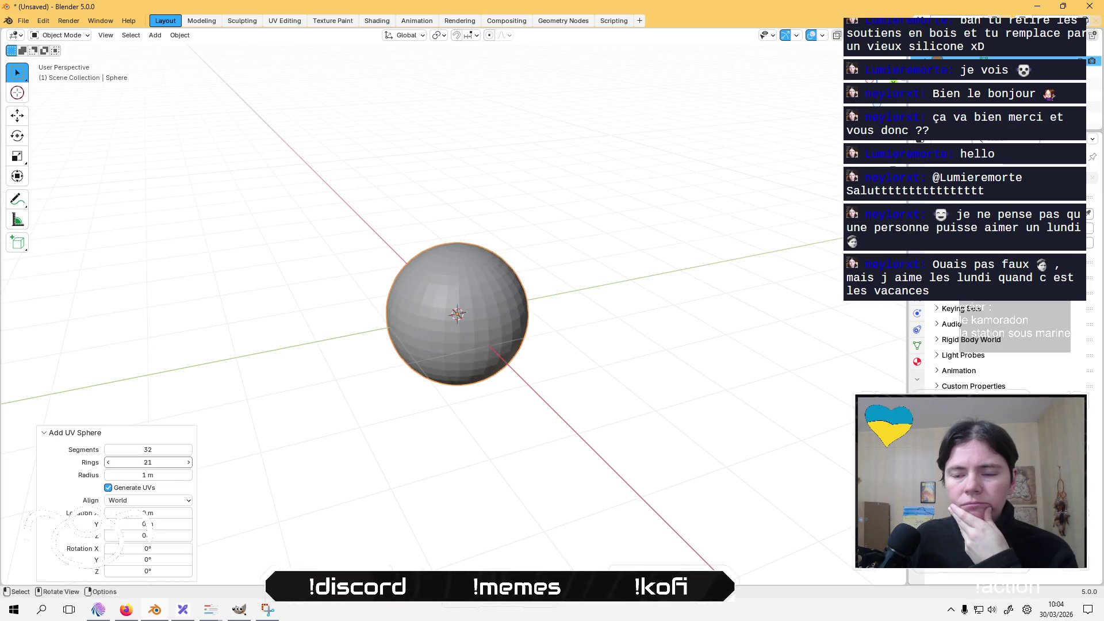
click(189, 463)
click(189, 462)
click(189, 463)
click(189, 463)
click(189, 463)
click(189, 463)
click(189, 463)
click(189, 463)
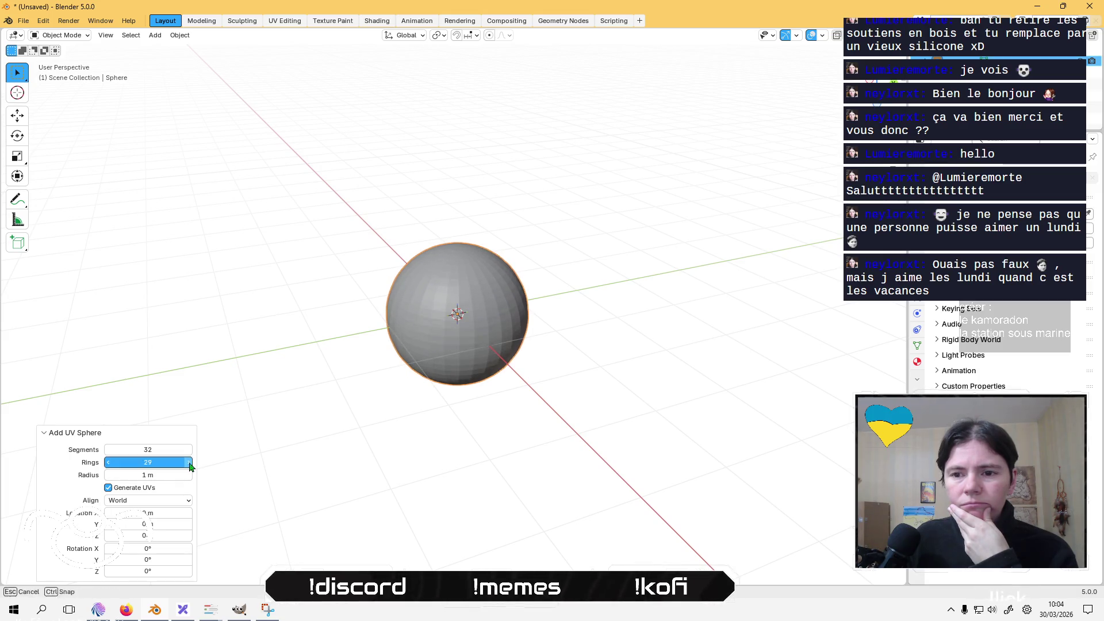
click(189, 463)
click(189, 450)
click(189, 451)
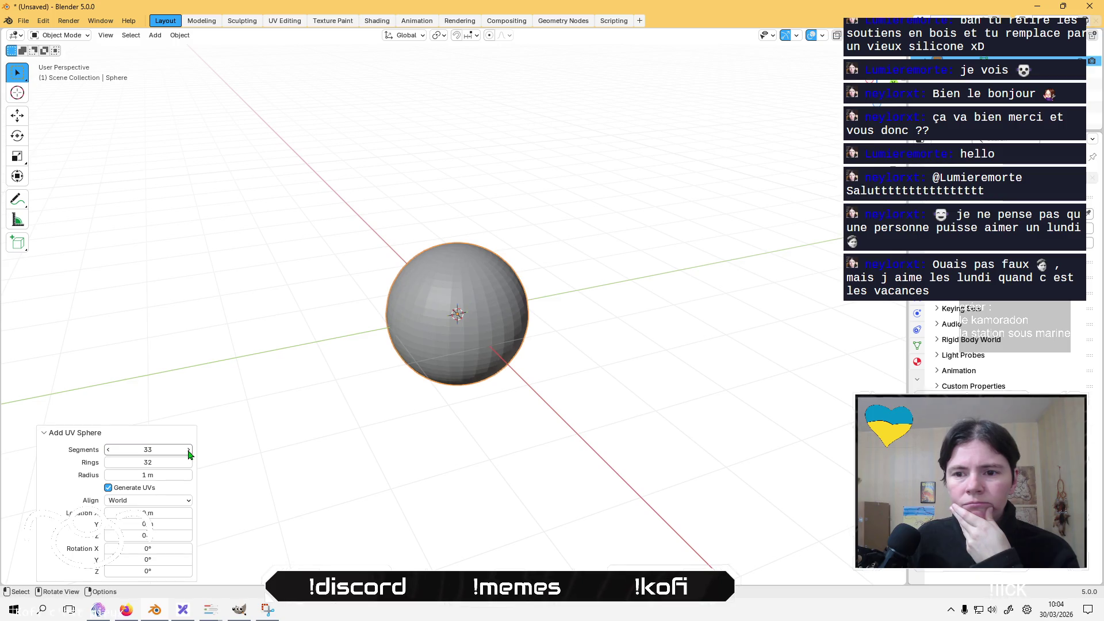
click(189, 450)
click(189, 450)
click(189, 450)
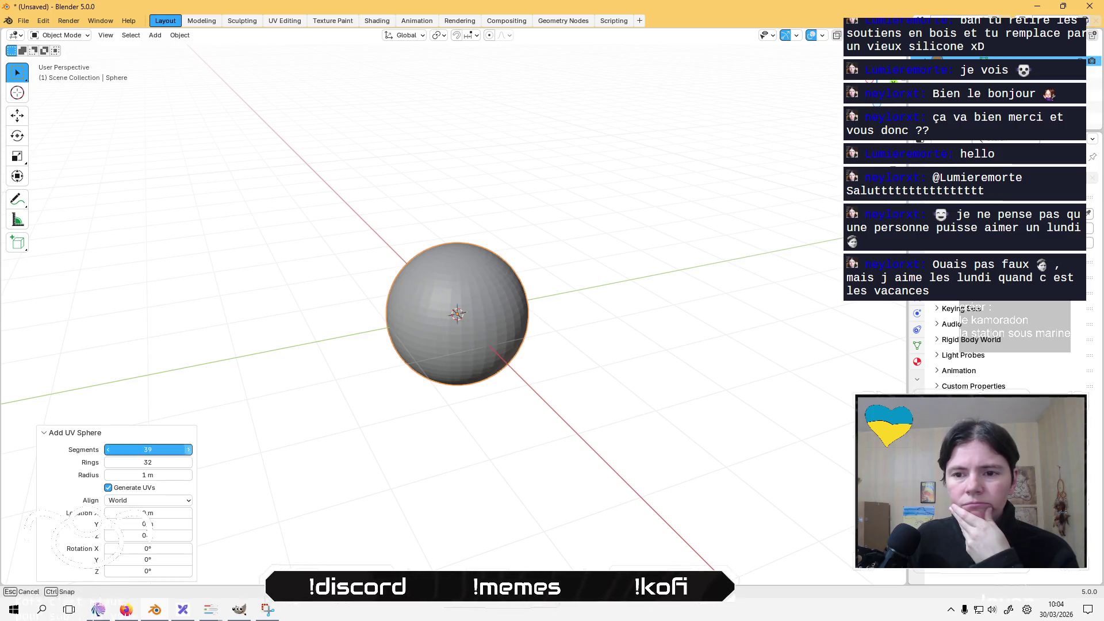
click(189, 450)
click(189, 450)
click(189, 450)
click(189, 450)
click(189, 450)
click(189, 450)
click(190, 450)
click(157, 450)
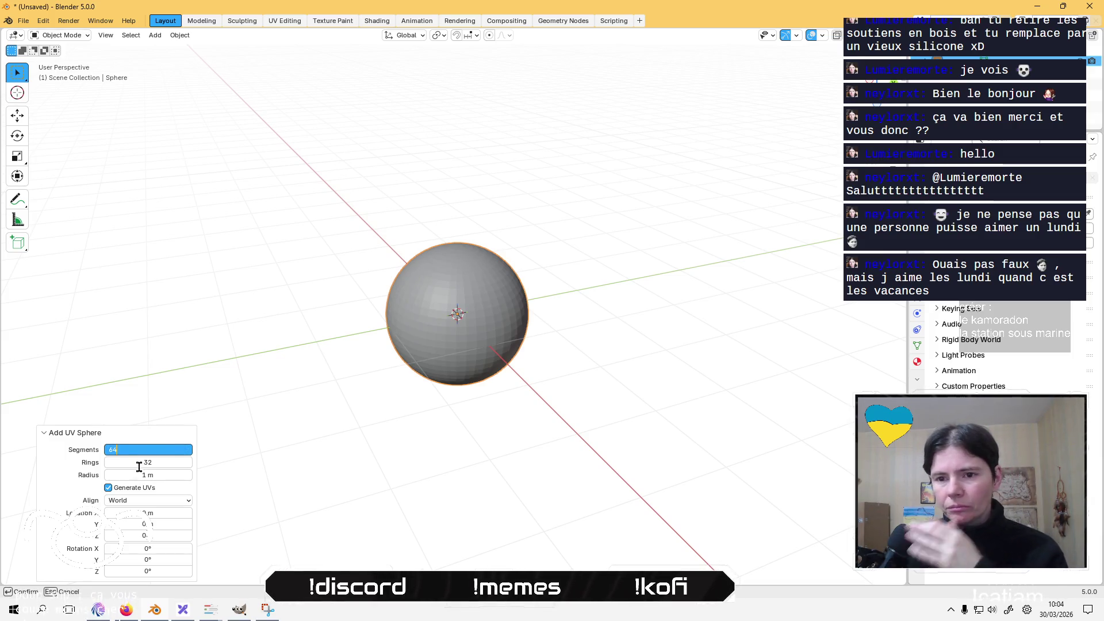
key(Return)
Set the sphere's rings to 64 and its segments to 128.
scroll(424, 306, up, 6)
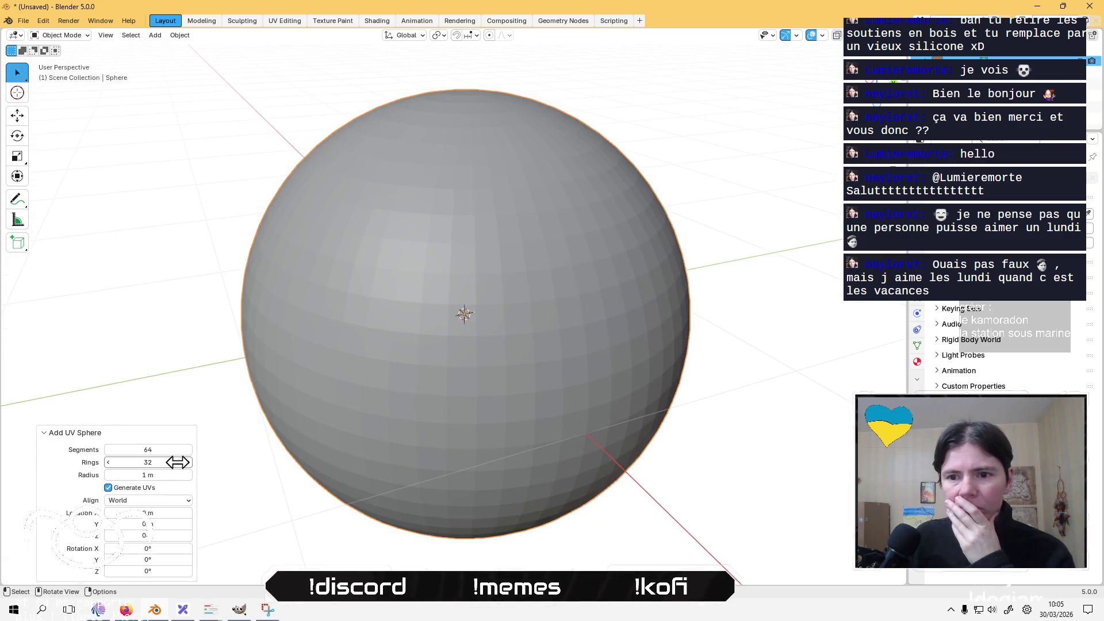
click(176, 462)
text(64)
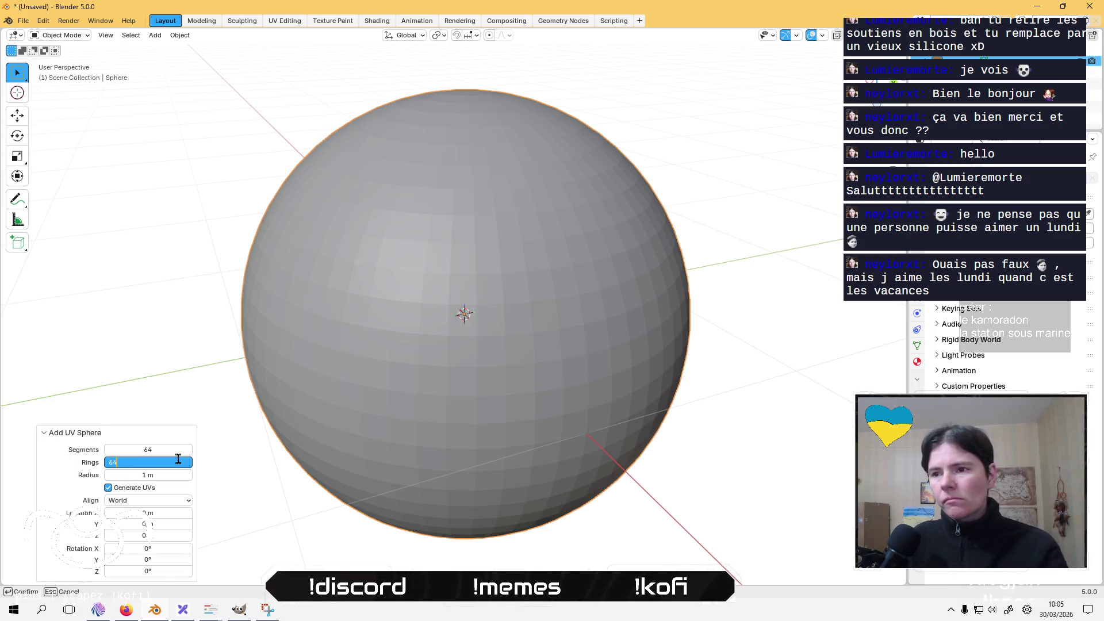
key(Tab)
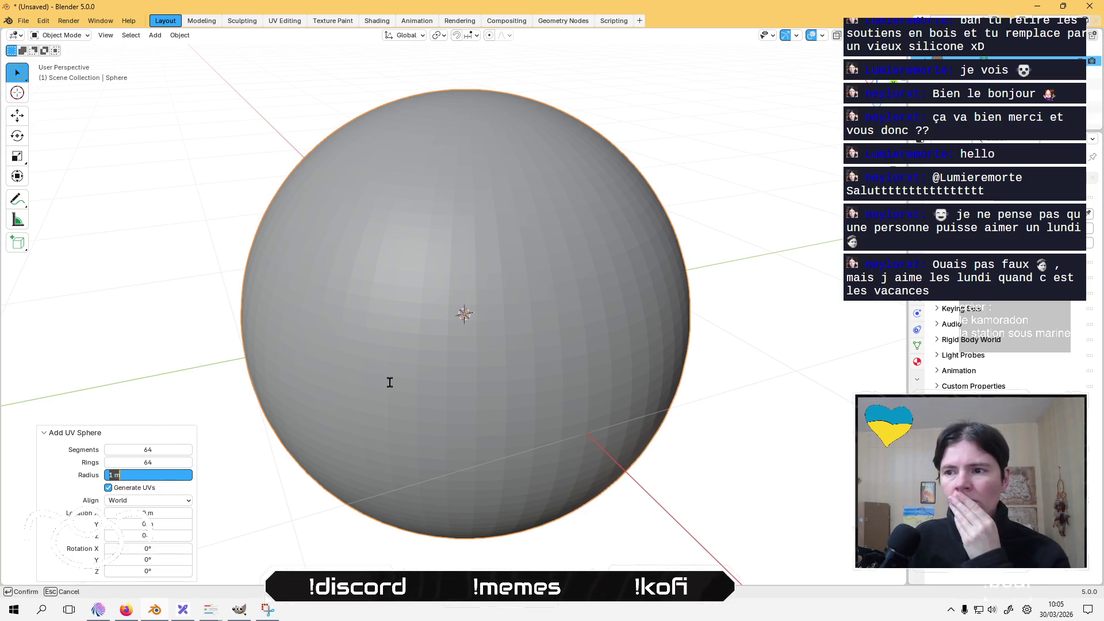
key(Return)
click(163, 451)
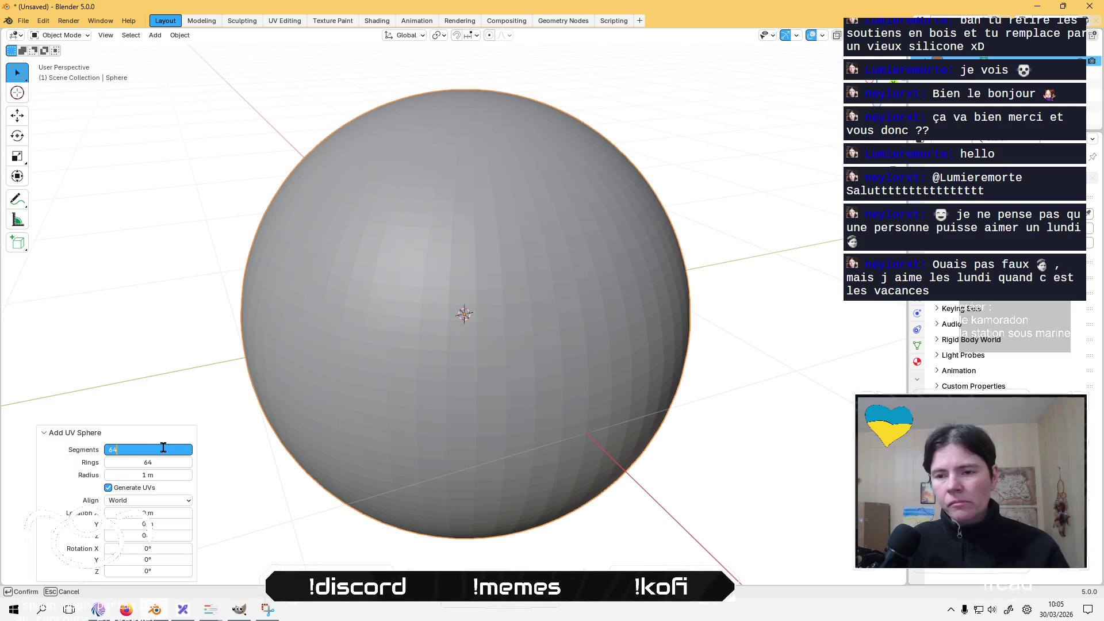
text(12)
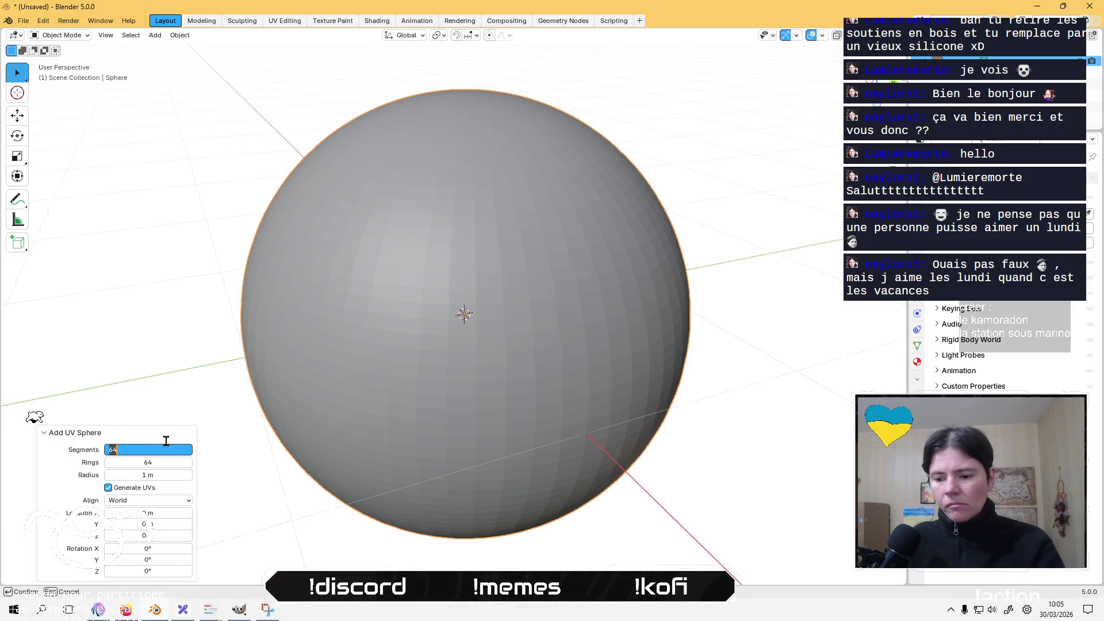
text(8)
key(Return)
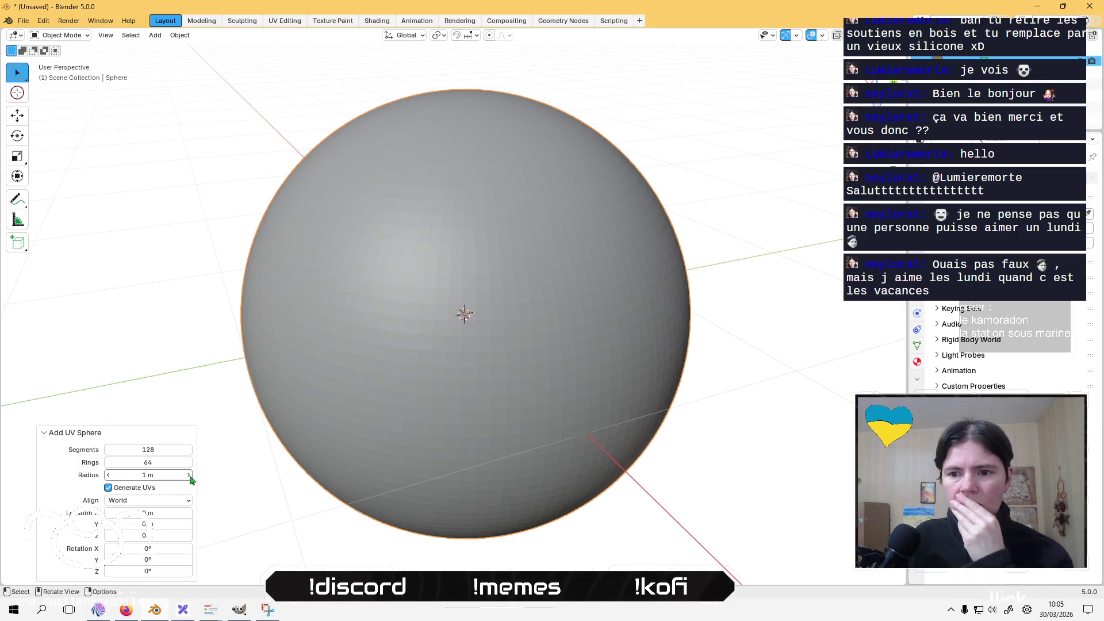
Set the sphere's radius to 4 m, keeping it at the origin.
drag(189, 474, 94, 470)
click(160, 472)
text(4)
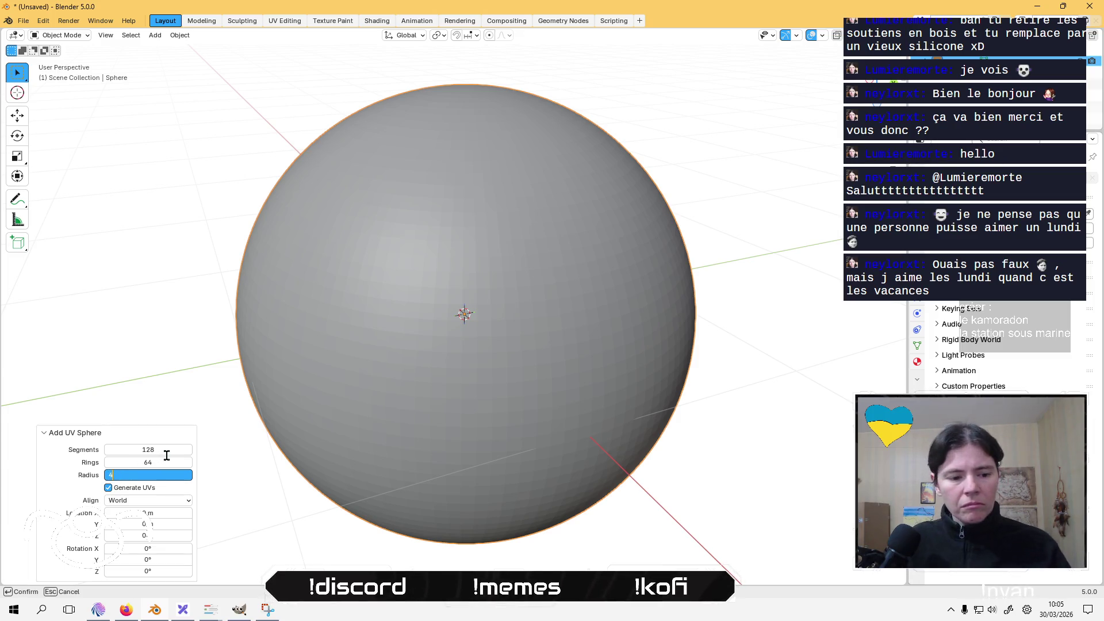
key(Tab)
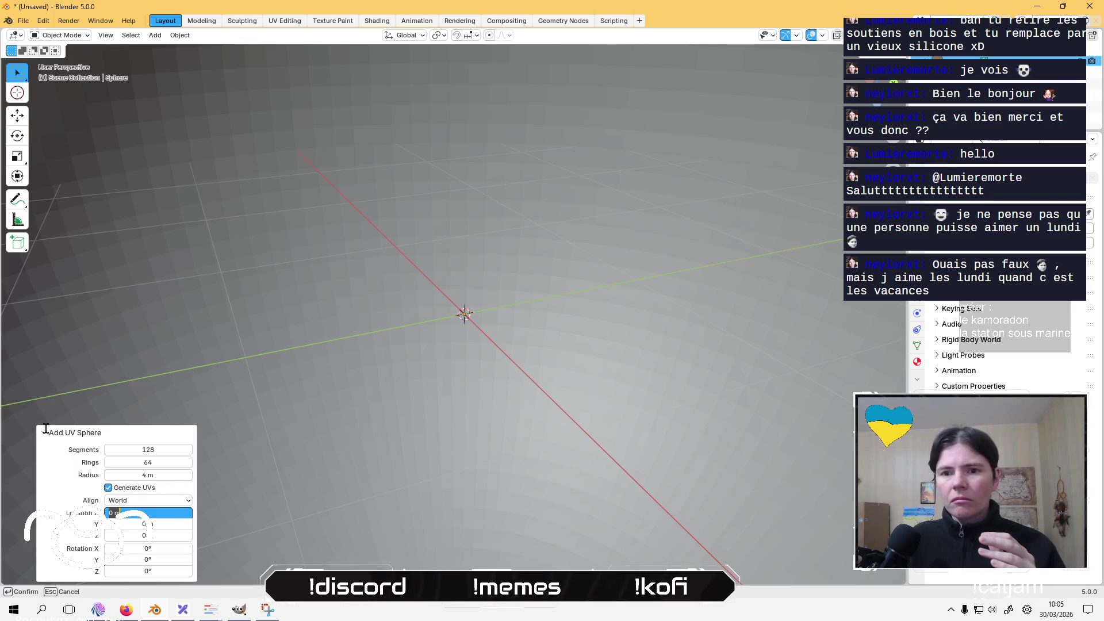
key(Return)
Change the sphere's surface shading from the object context menu, leaving it selected.
scroll(247, 364, down, 10)
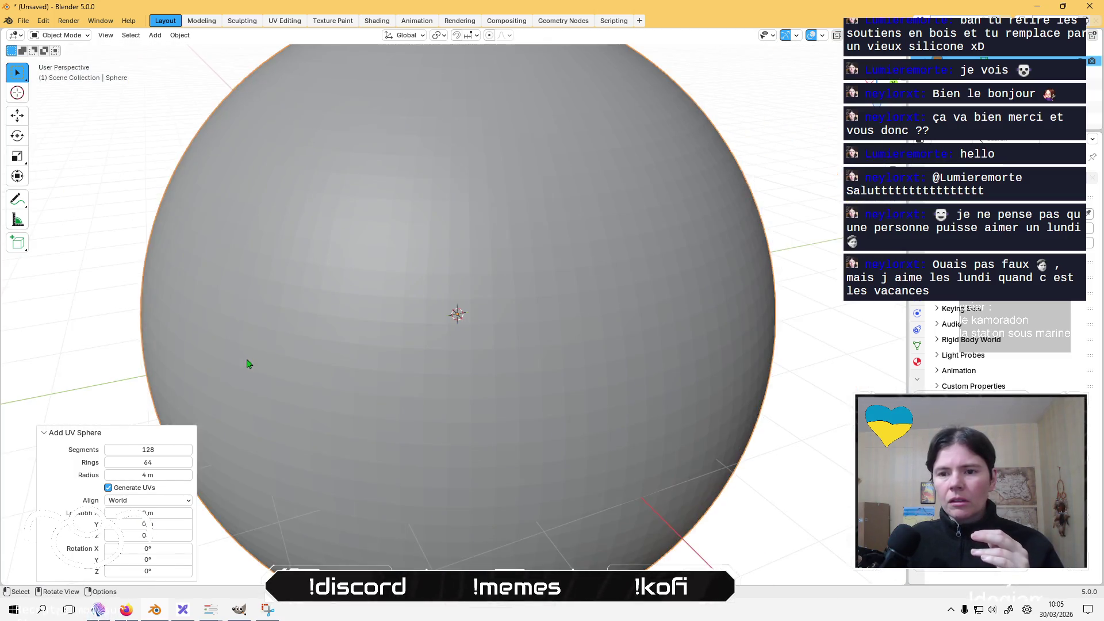
drag(452, 293, 451, 311)
click(257, 242)
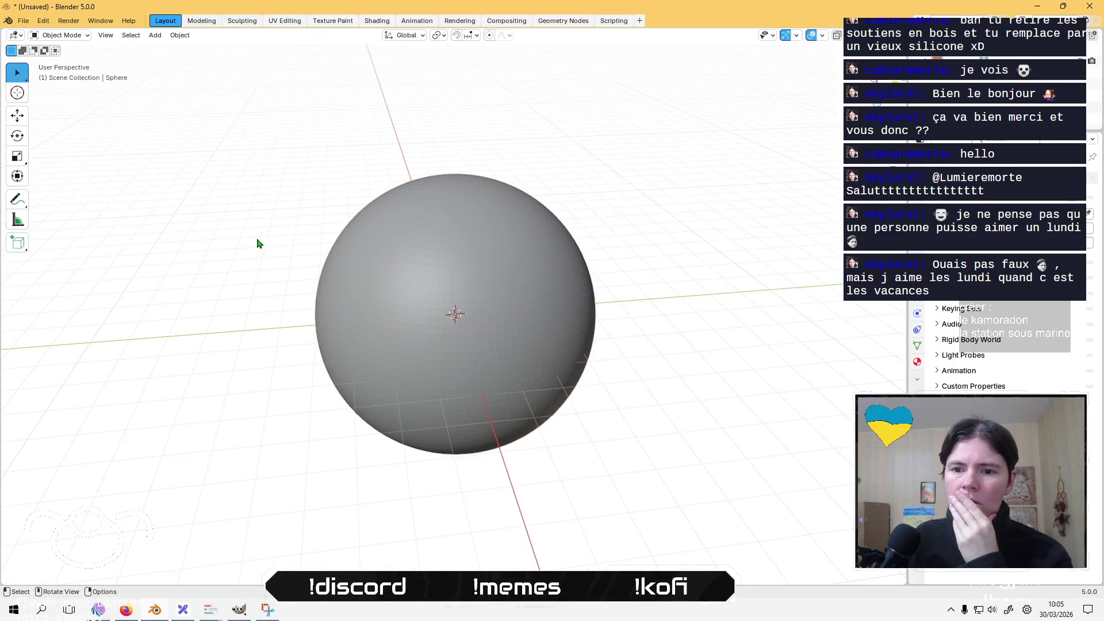
right_click(491, 265)
click(472, 264)
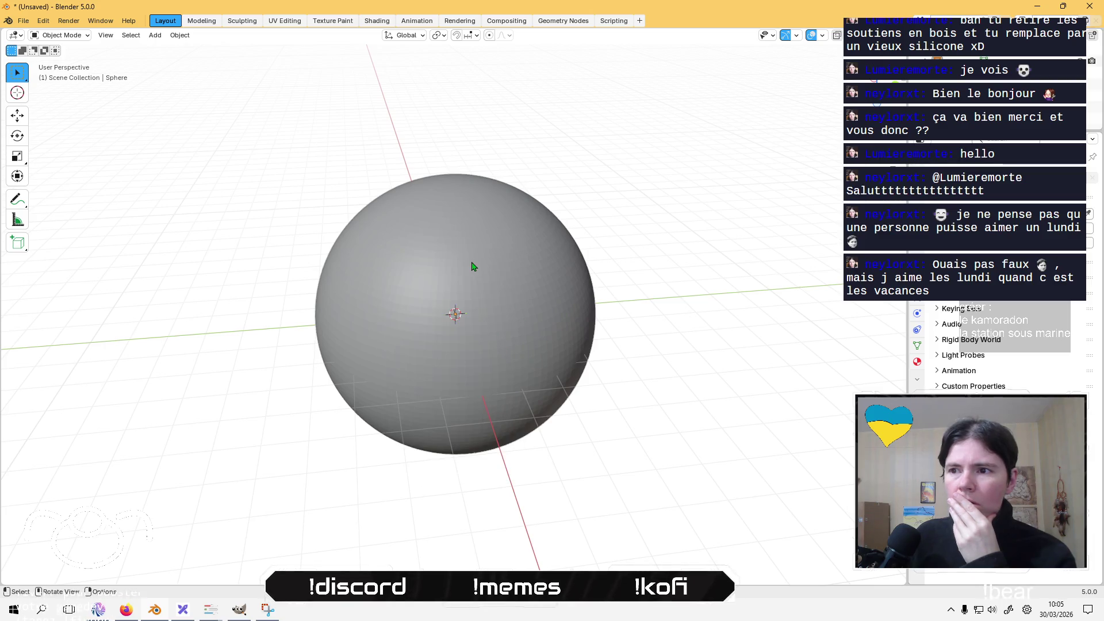
click(509, 315)
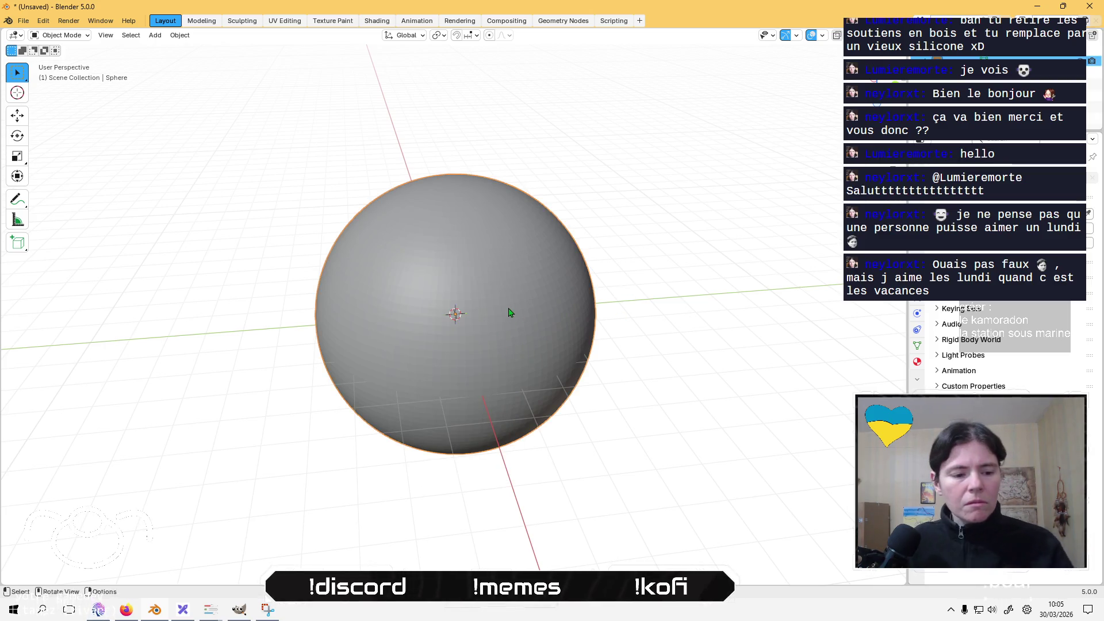
Subdivide the sphere's mesh in Edit Mode.
key(Tab)
right_click(514, 305)
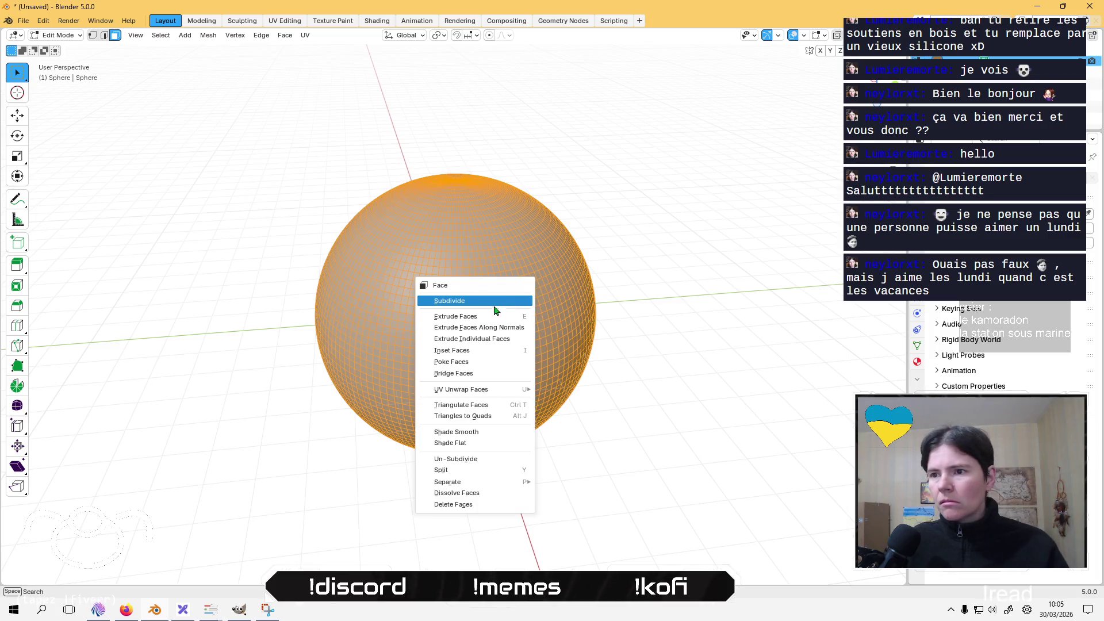
click(469, 434)
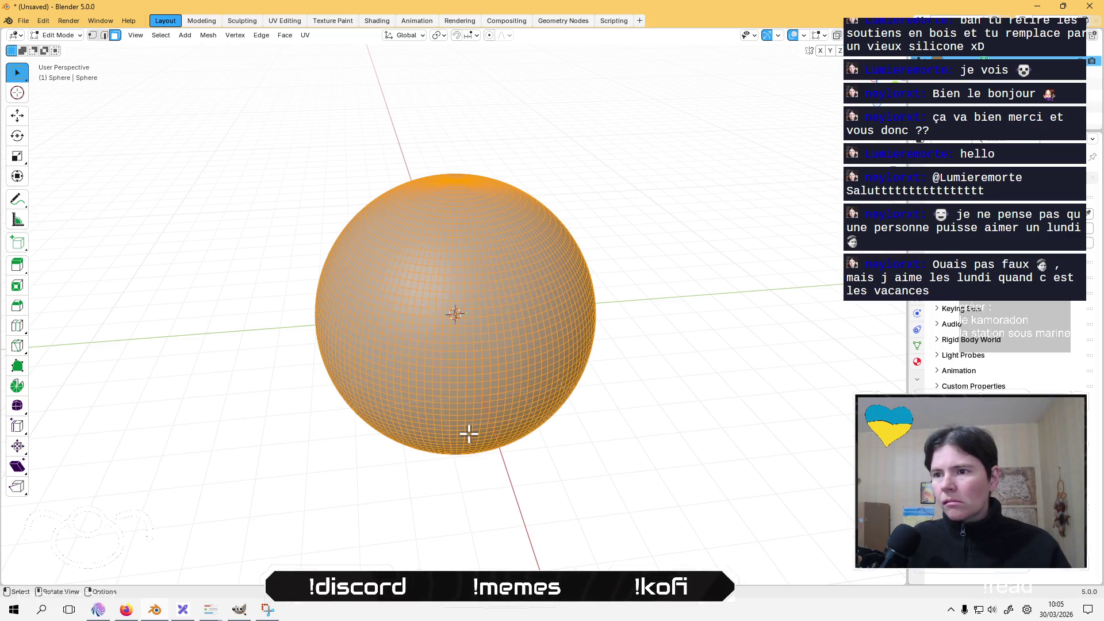
click(672, 411)
mouse_move(656, 387)
mouse_down()
mouse_move(631, 242)
mouse_move(647, 316)
mouse_move(633, 340)
mouse_up()
scroll(606, 374, up, 3)
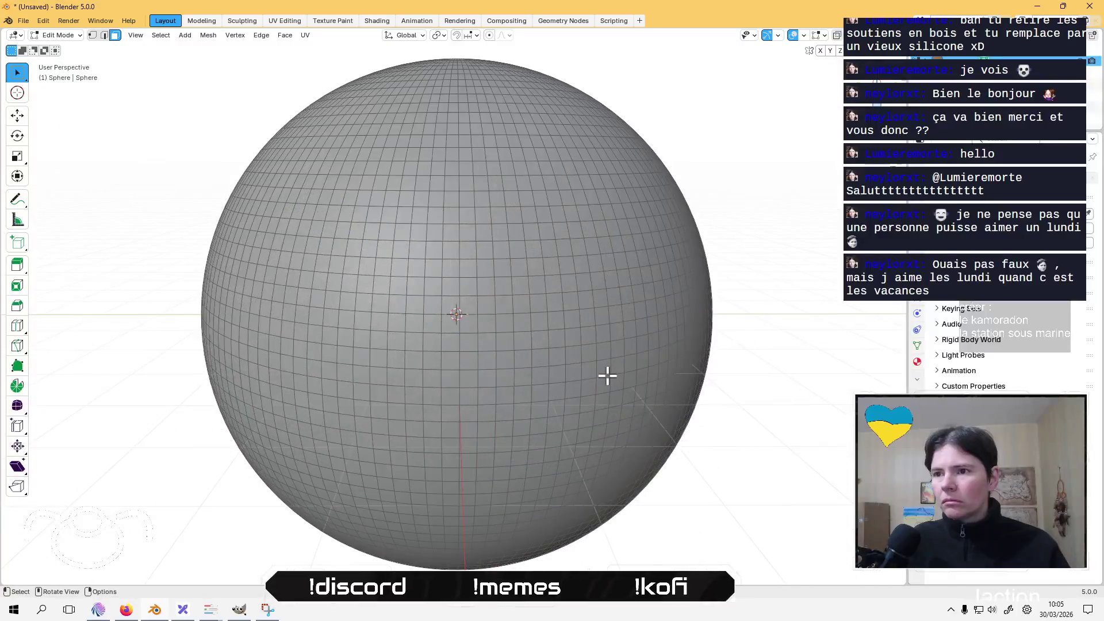
key(Tab)
scroll(708, 398, down, 1)
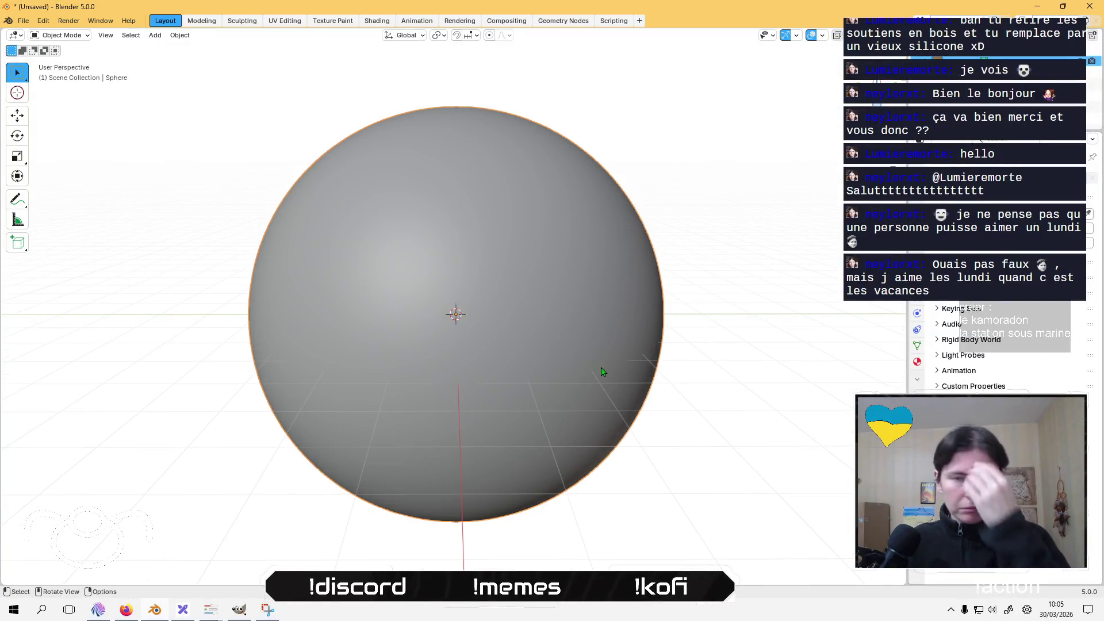
Switch to vertex selection and line up a front view of the sphere.
key(Tab)
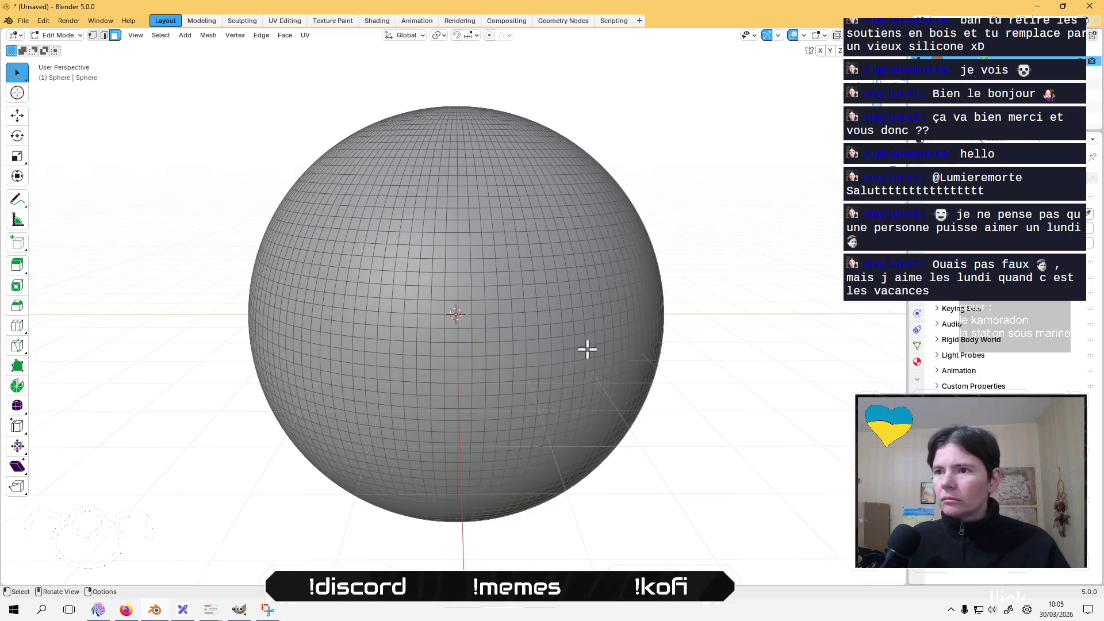
drag(586, 350, 593, 293)
key(1)
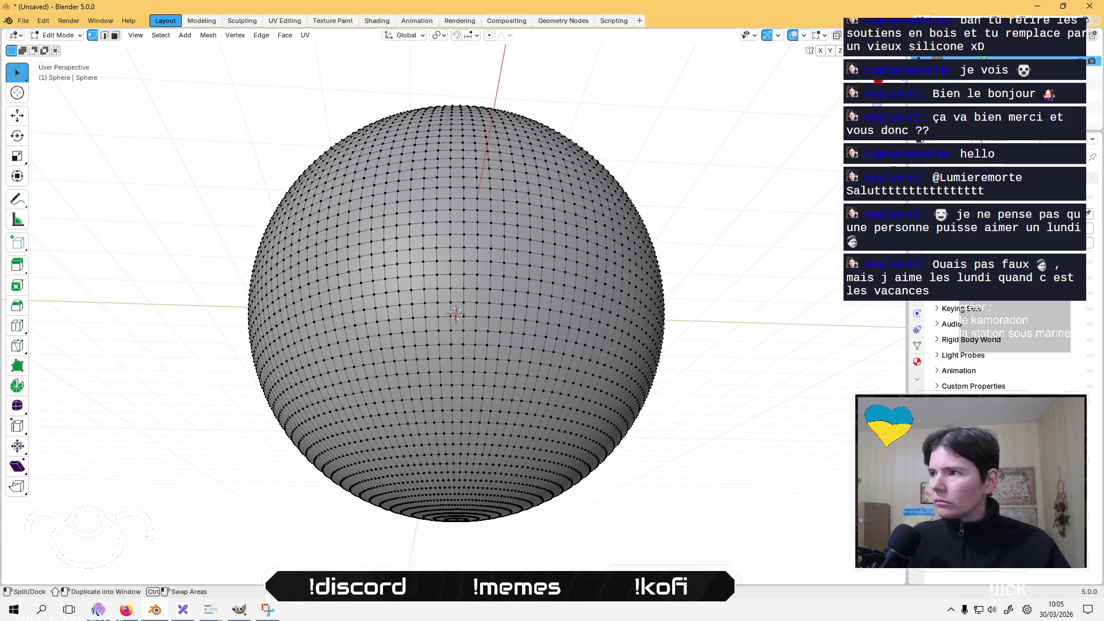
key(ctrl+KP_3)
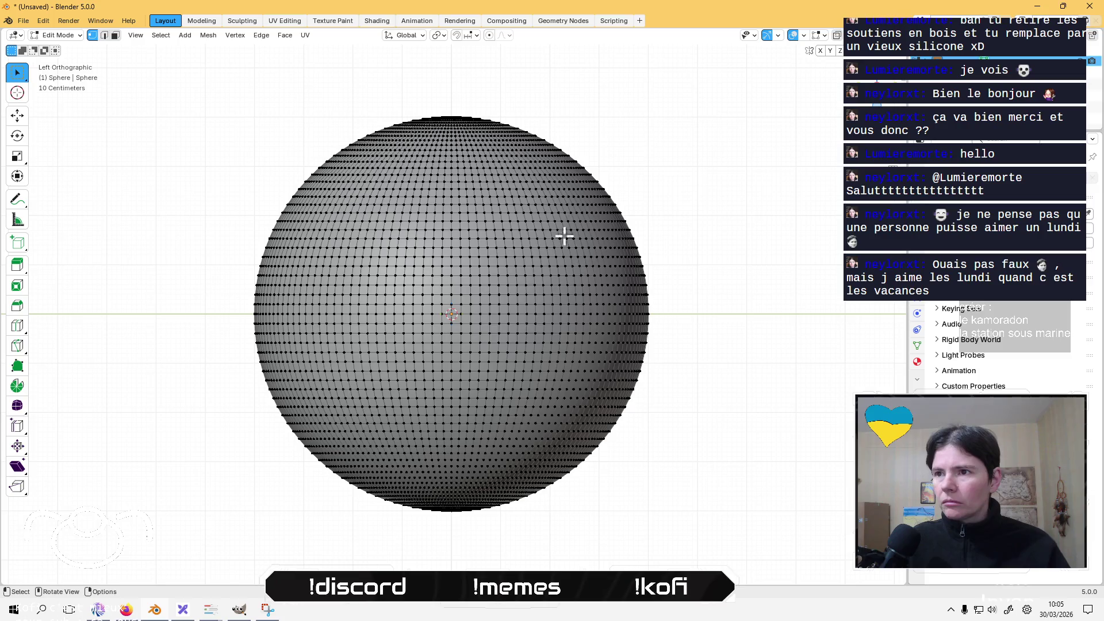
drag(689, 282, 681, 386)
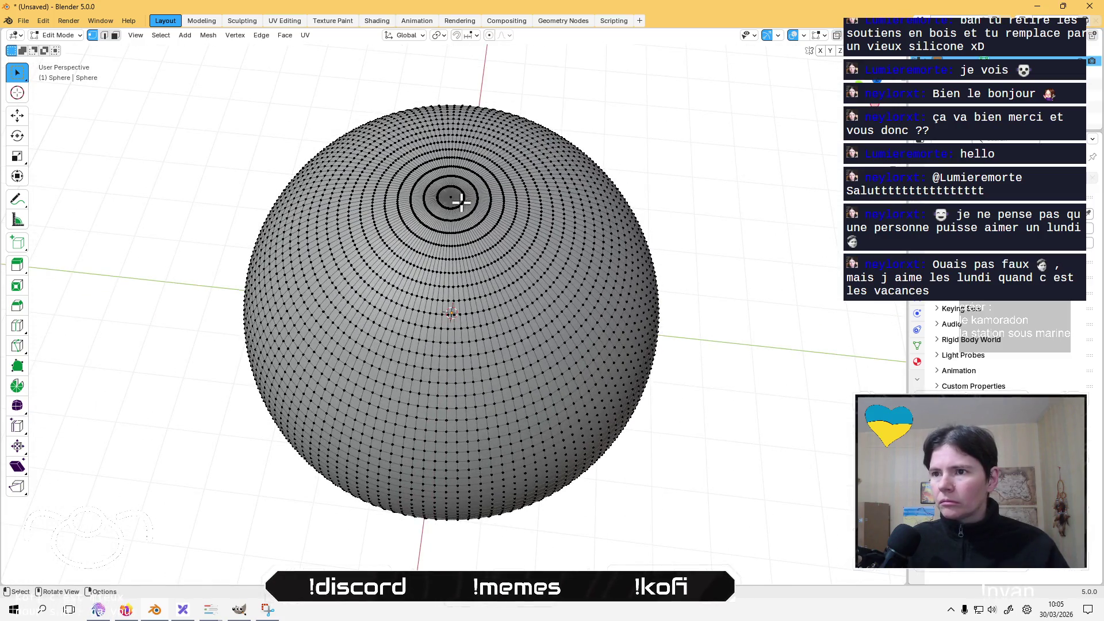
drag(458, 281, 461, 367)
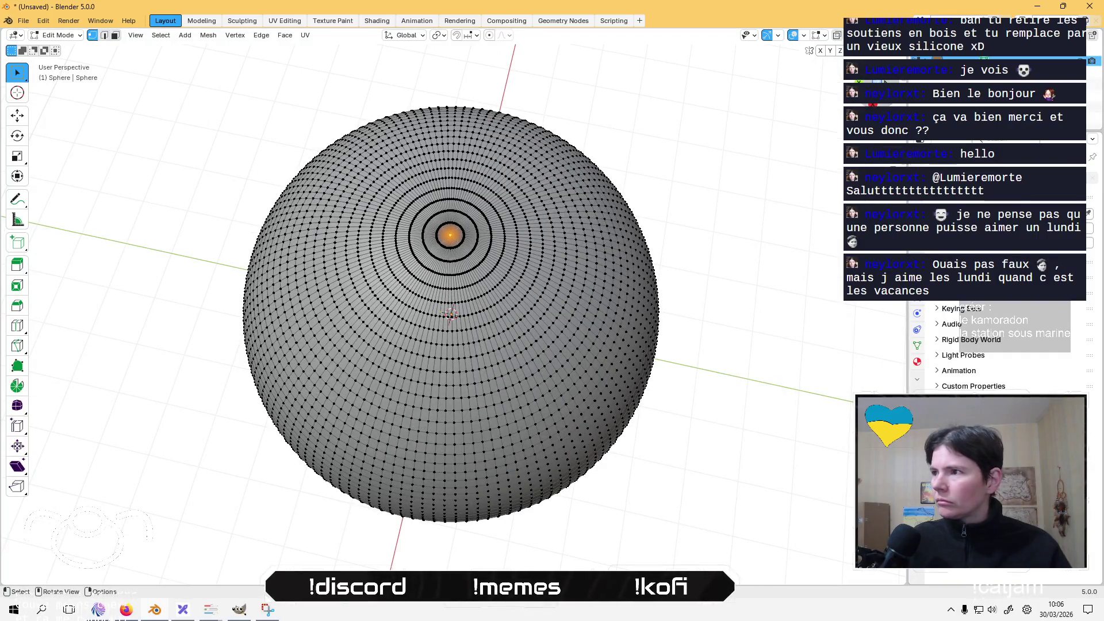
drag(747, 86, 732, 251)
scroll(733, 251, down, 3)
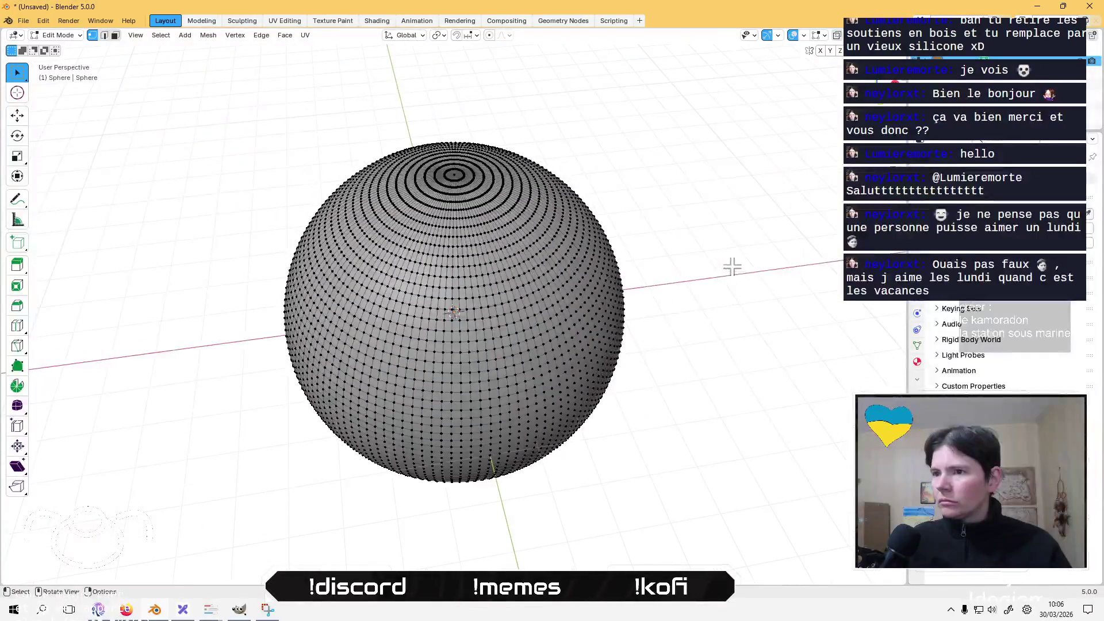
click(881, 105)
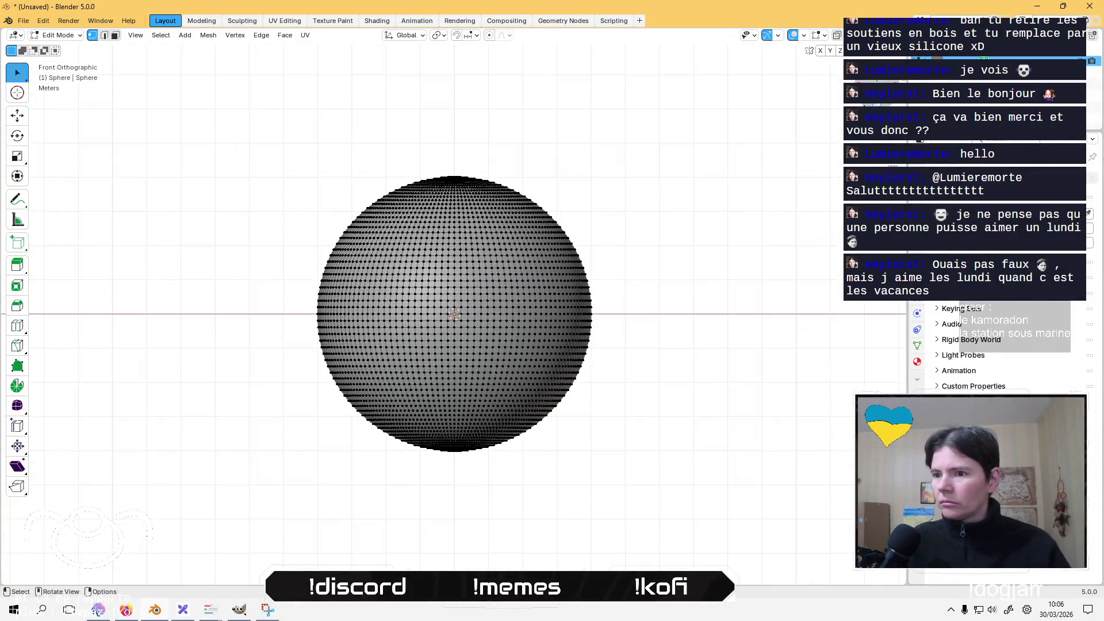
Grow the selection from the bottom pole to the equator and delete those vertices.
key(ctrl+KP_Add)
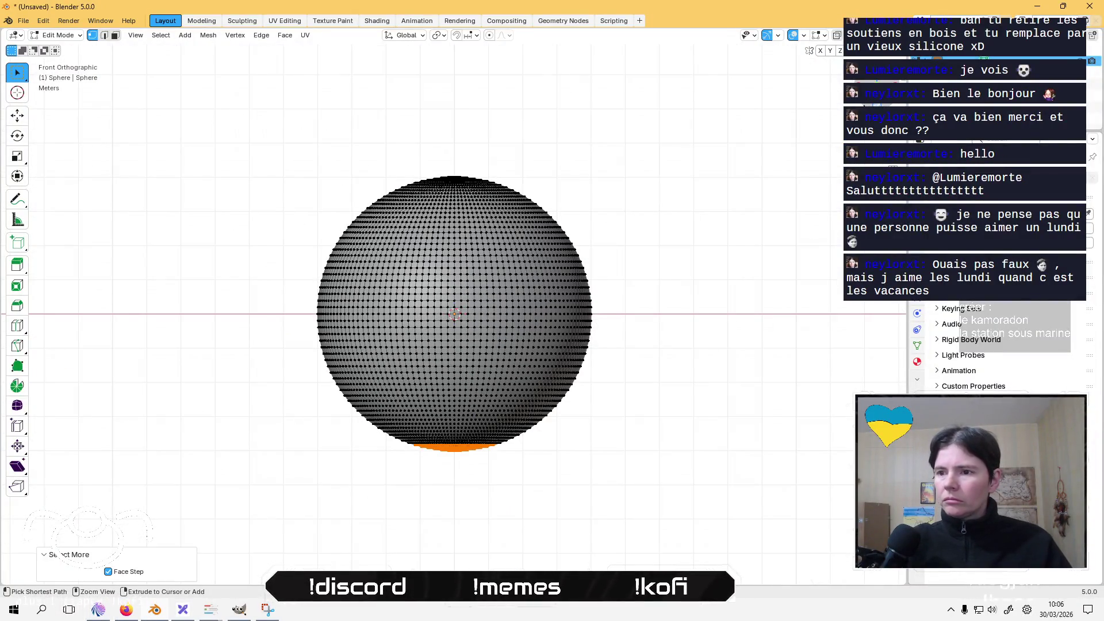
key(ctrl+KP_Add)
key(ctrl+KP_Add)
key(ctrl+KP_Add)
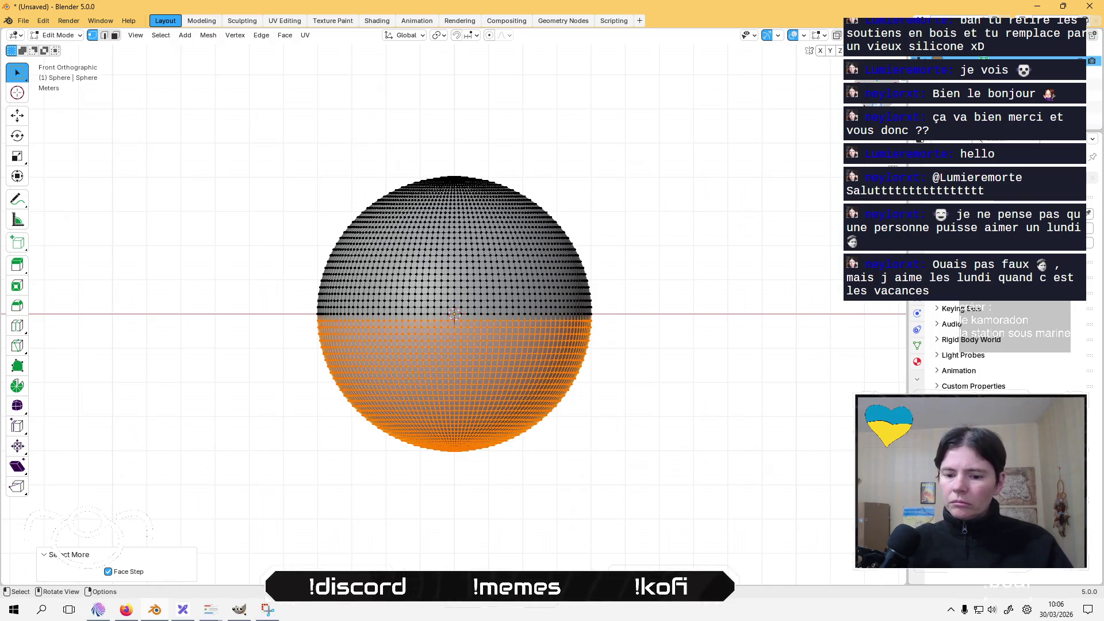
key(x)
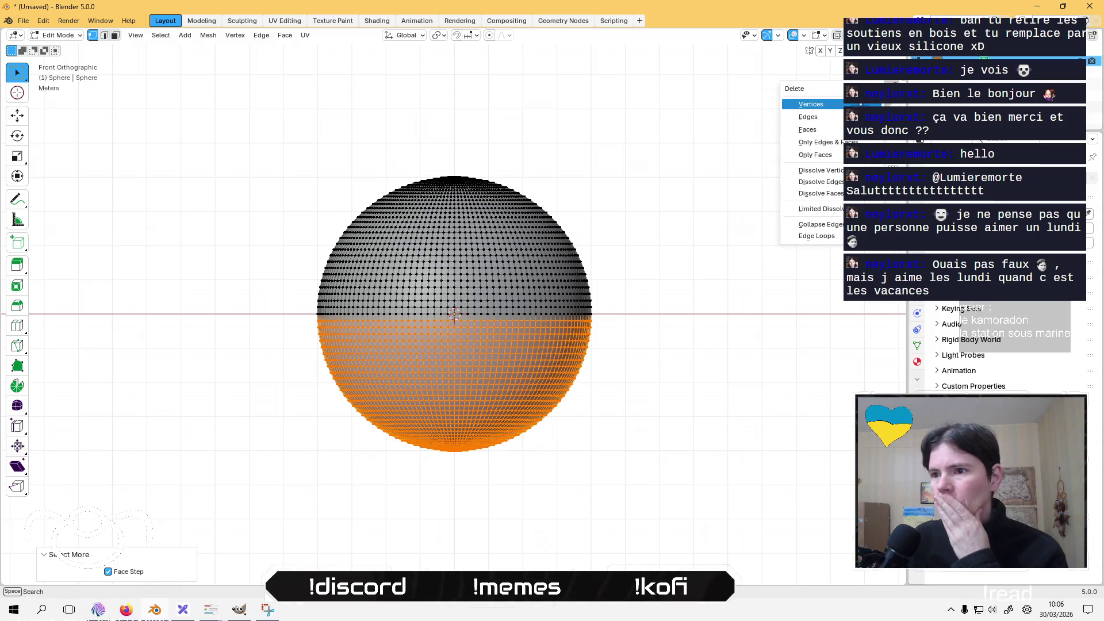
click(811, 104)
mouse_move(609, 148)
mouse_down()
mouse_move(611, 232)
mouse_move(608, 69)
mouse_move(626, 239)
mouse_move(611, 177)
mouse_move(611, 86)
mouse_move(598, 237)
mouse_up()
key(Tab)
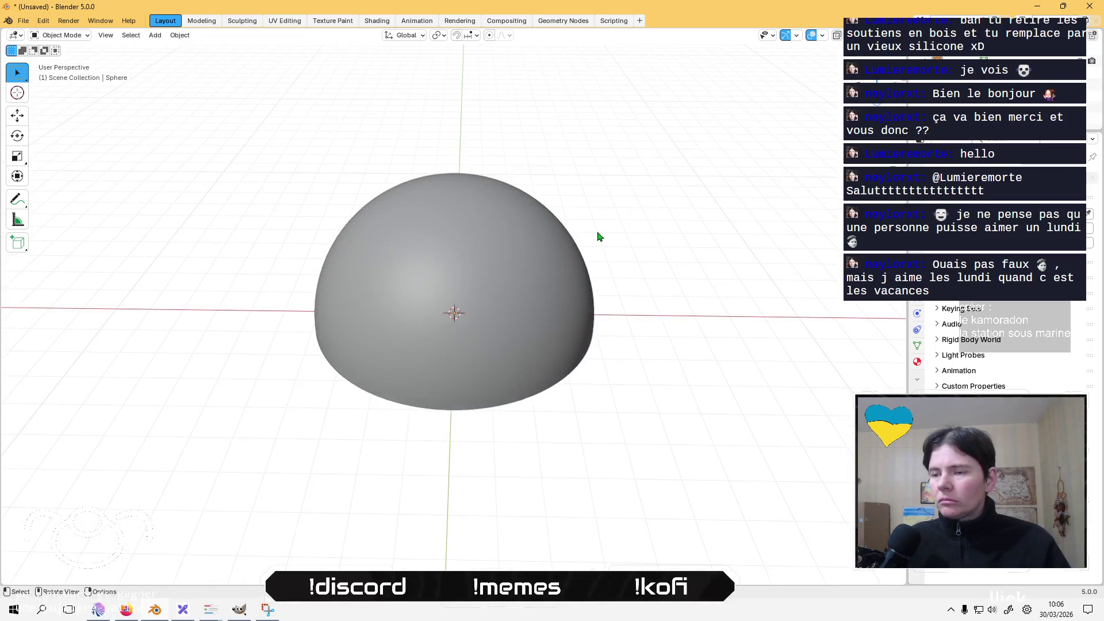
Select the dome, pick the Annotate Line tool, and show it in wireframe Edit Mode.
click(533, 230)
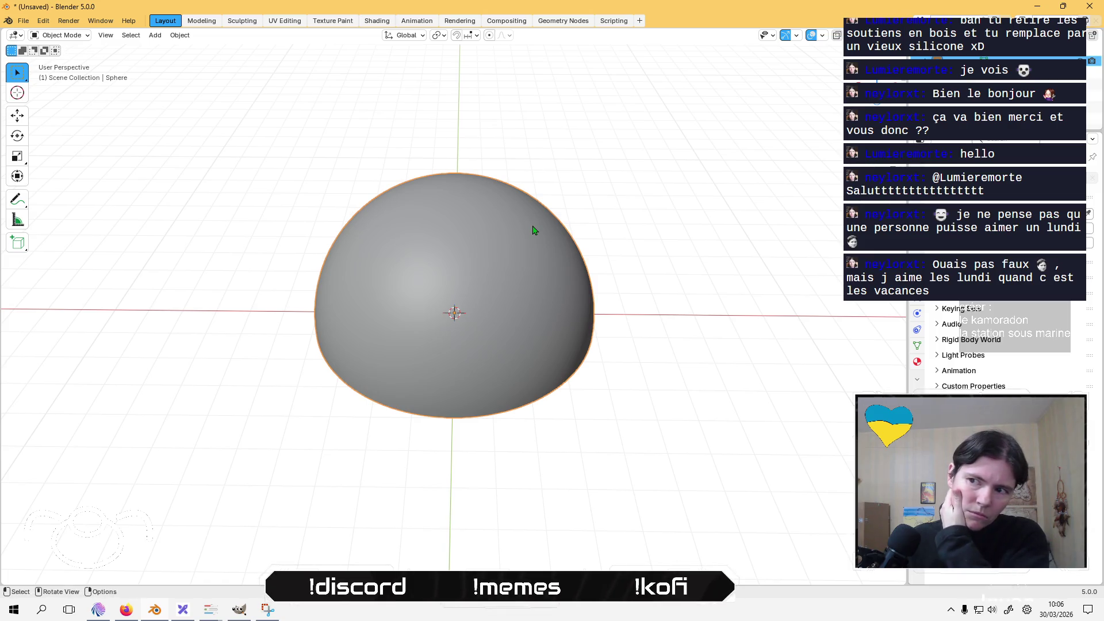
click(17, 199)
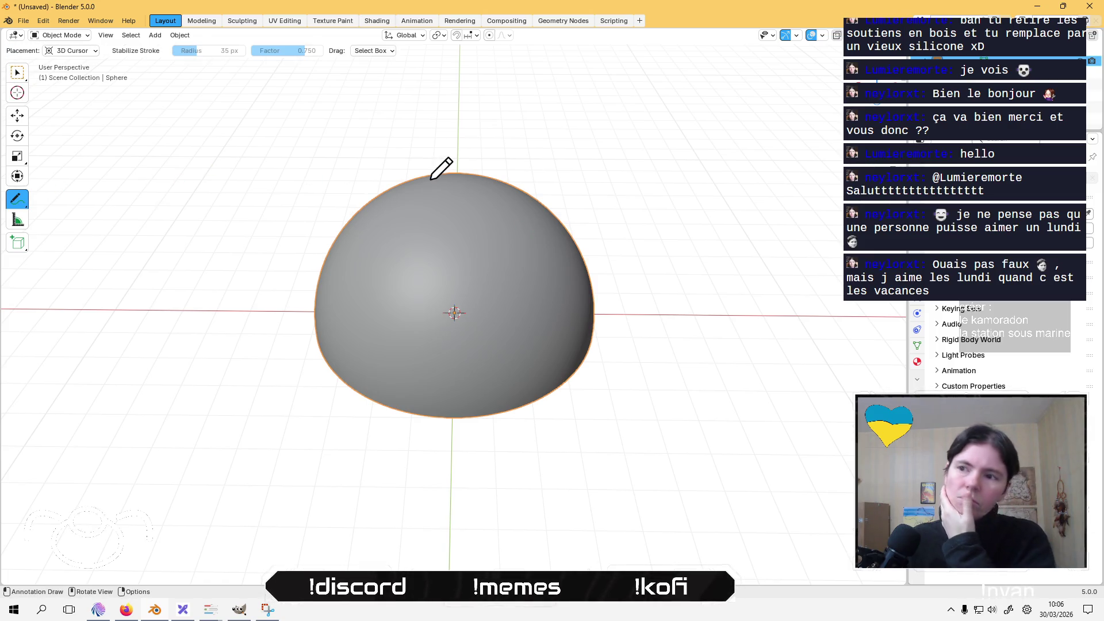
drag(18, 200, 58, 224)
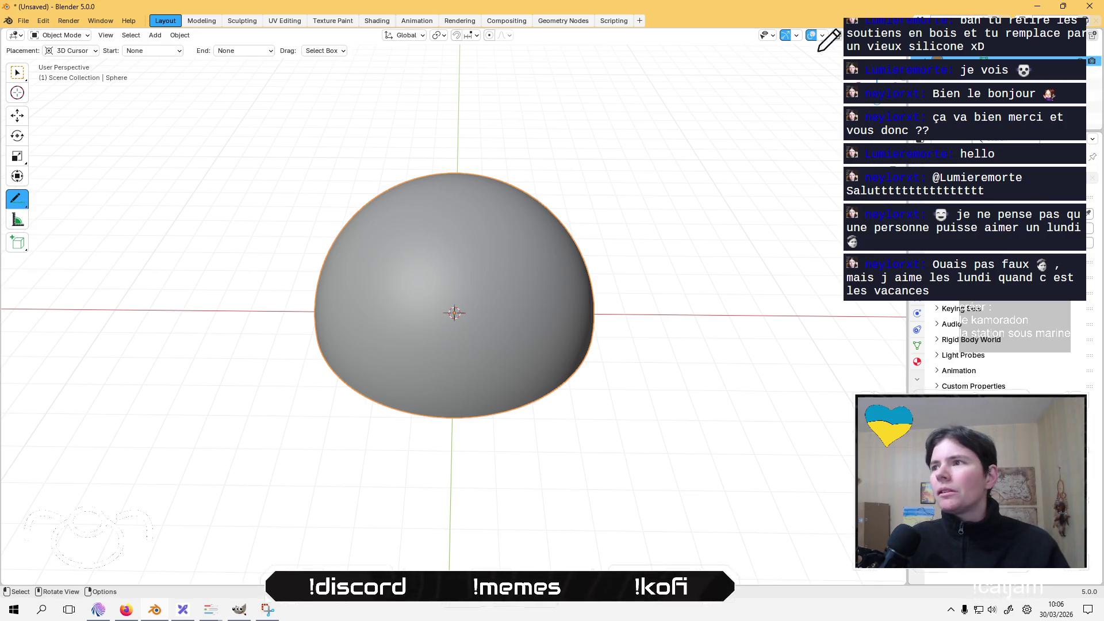
click(836, 35)
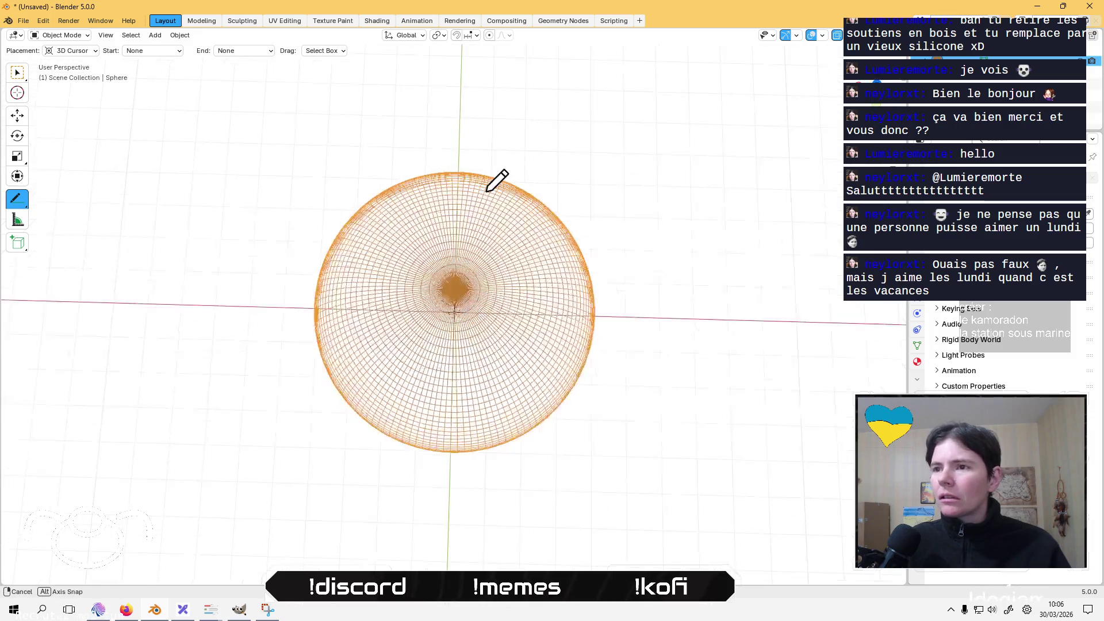
key(Tab)
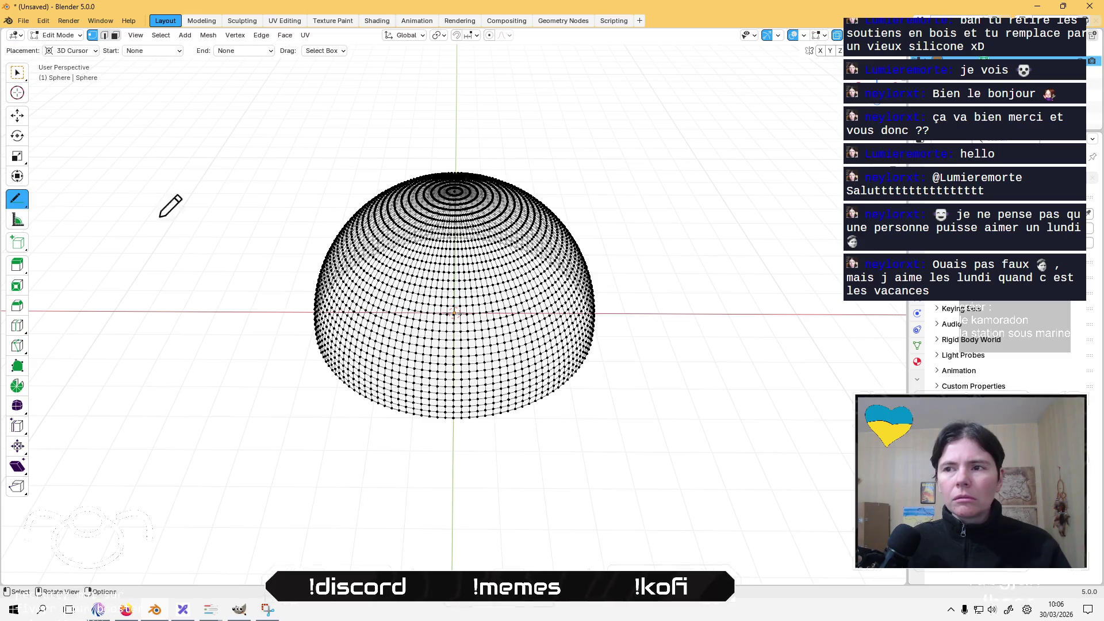
Mark the dome's top pole with an annotation and view it from top orthographic.
click(17, 197)
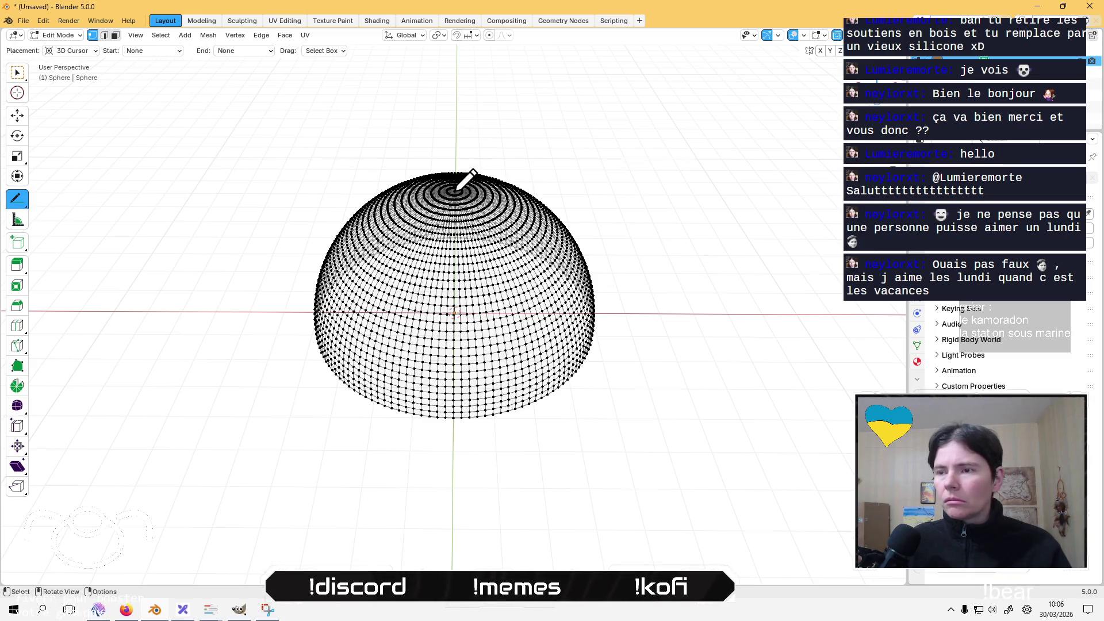
click(455, 189)
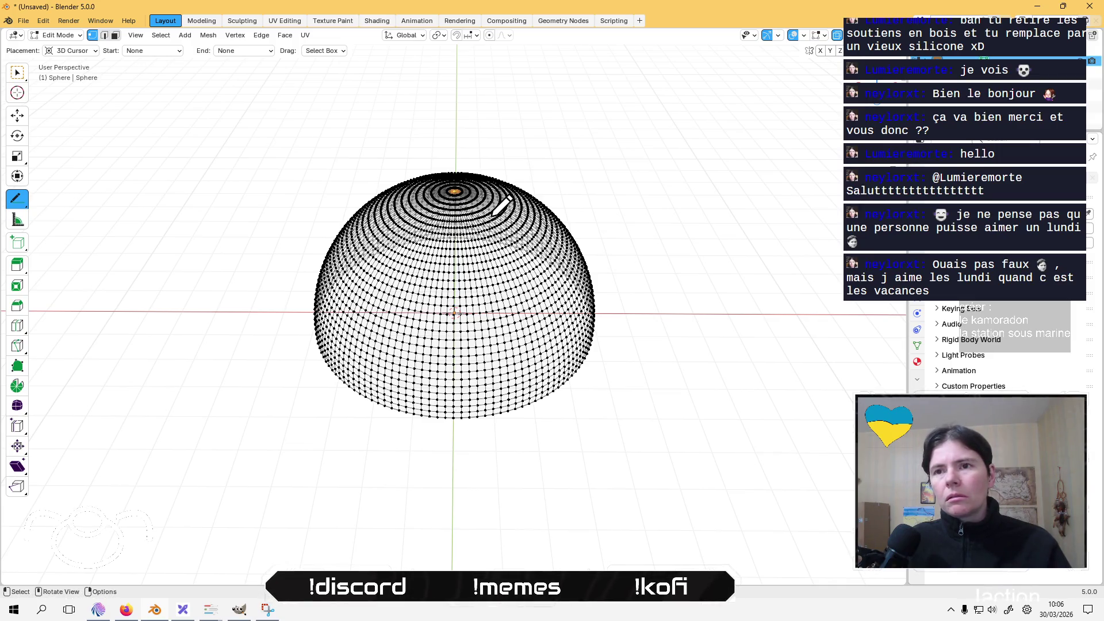
key(KP_7)
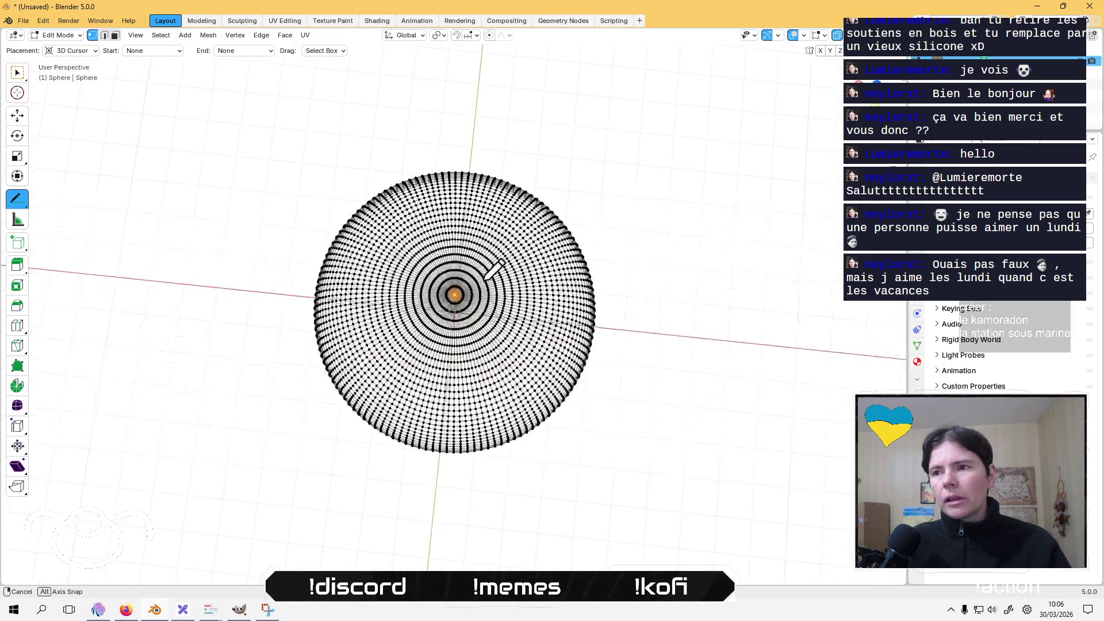
key(KP_5)
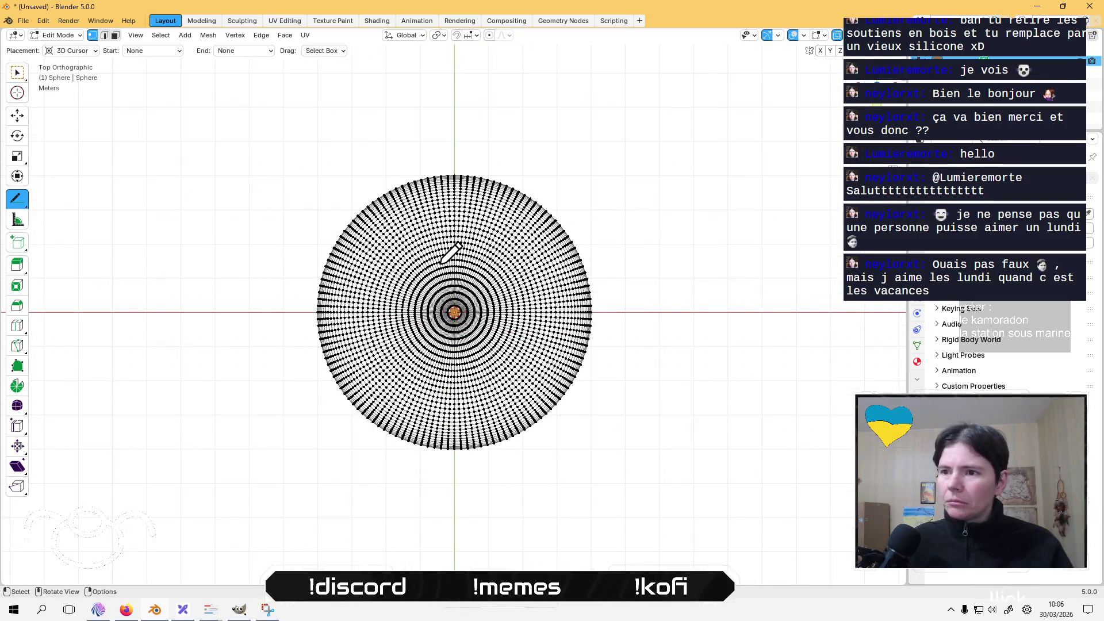
scroll(443, 260, up, 3)
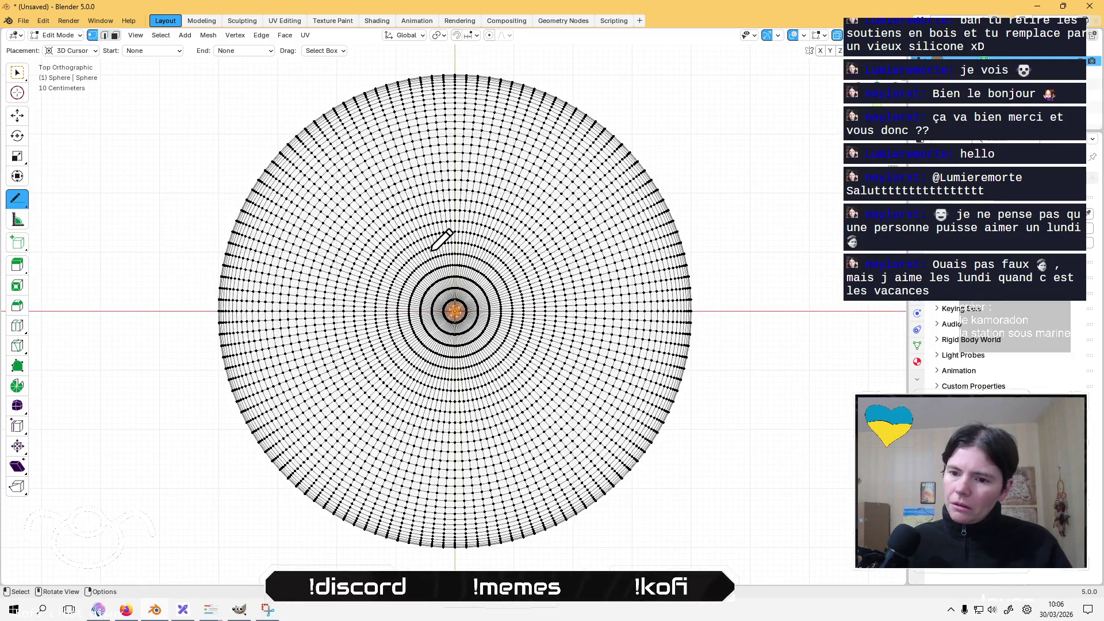
key(alt+Tab)
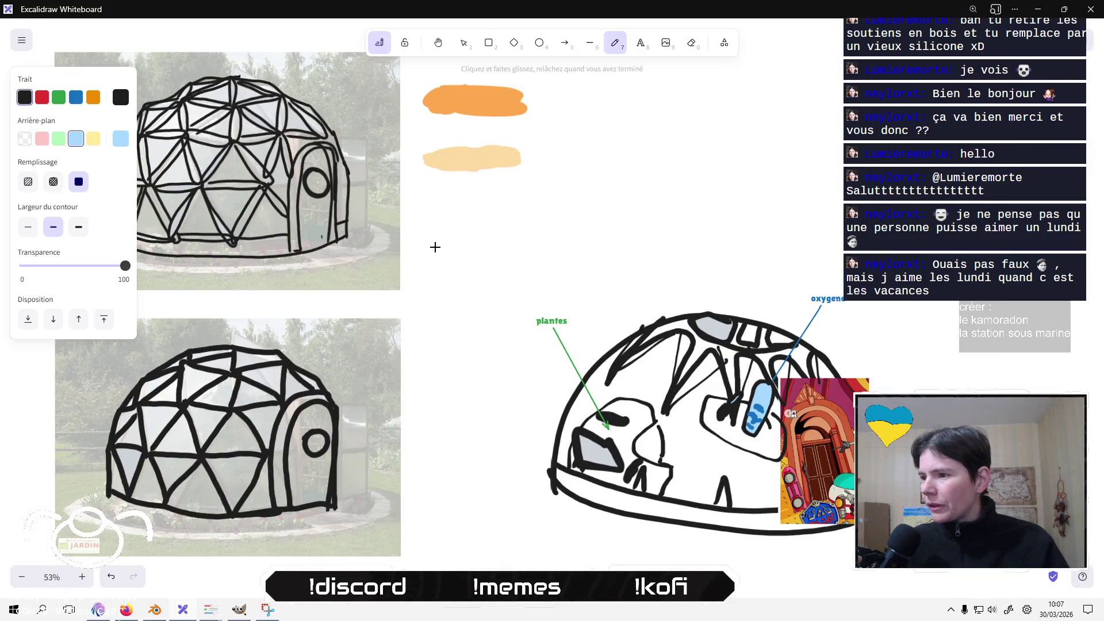
Switch from the Excalidraw dome sketches back to the Blender dome model.
key(alt+Tab)
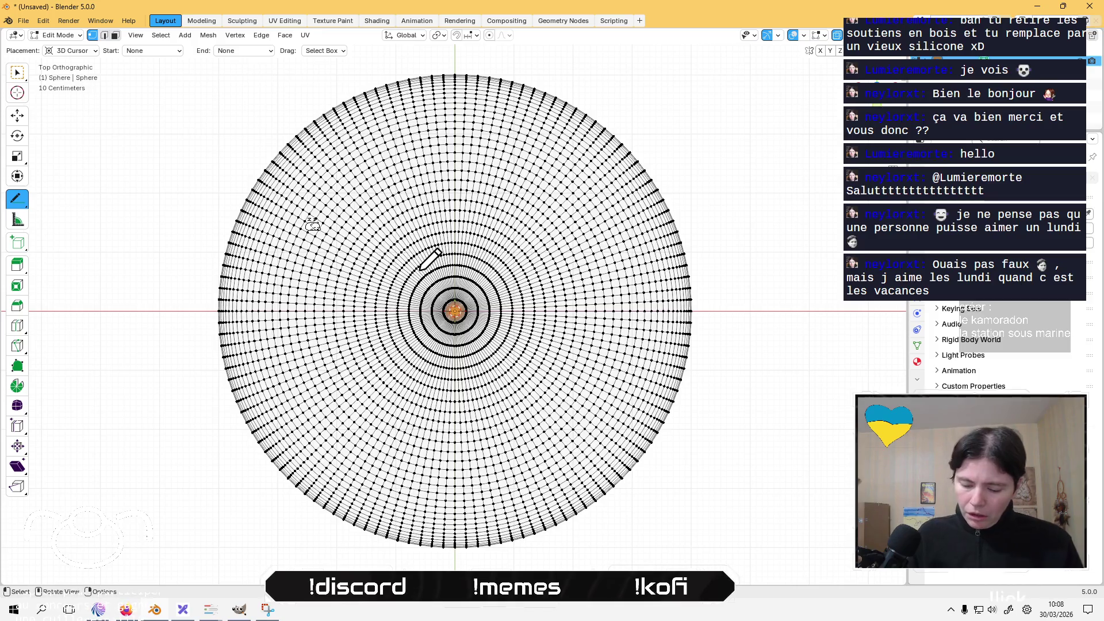
Bring the Excalidraw whiteboard with the dome reference sketches to the front from the taskbar.
click(127, 611)
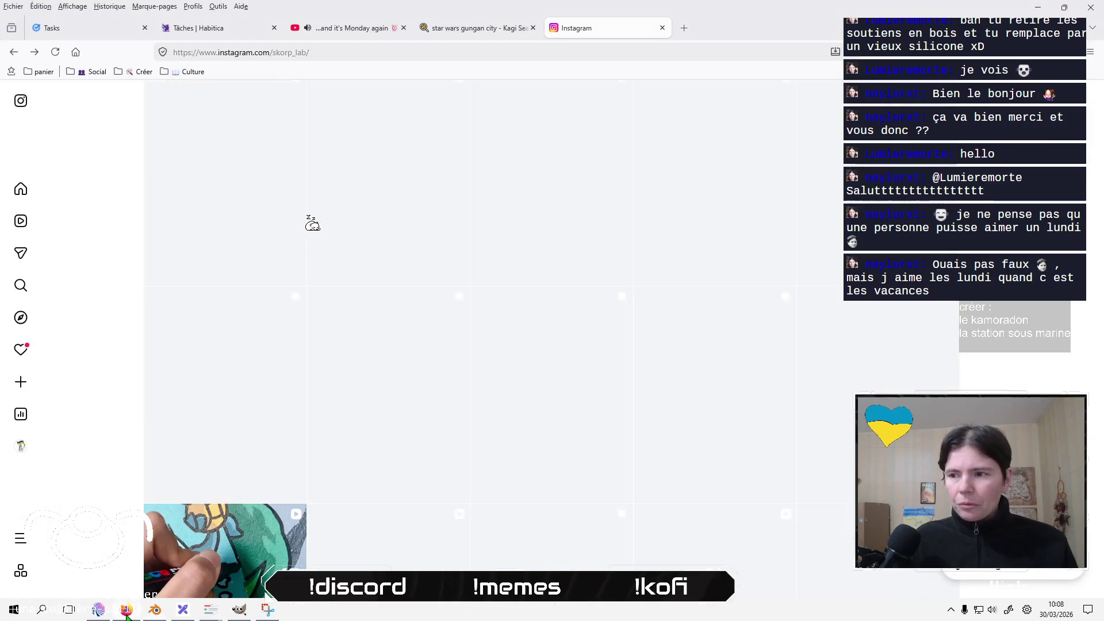
click(127, 611)
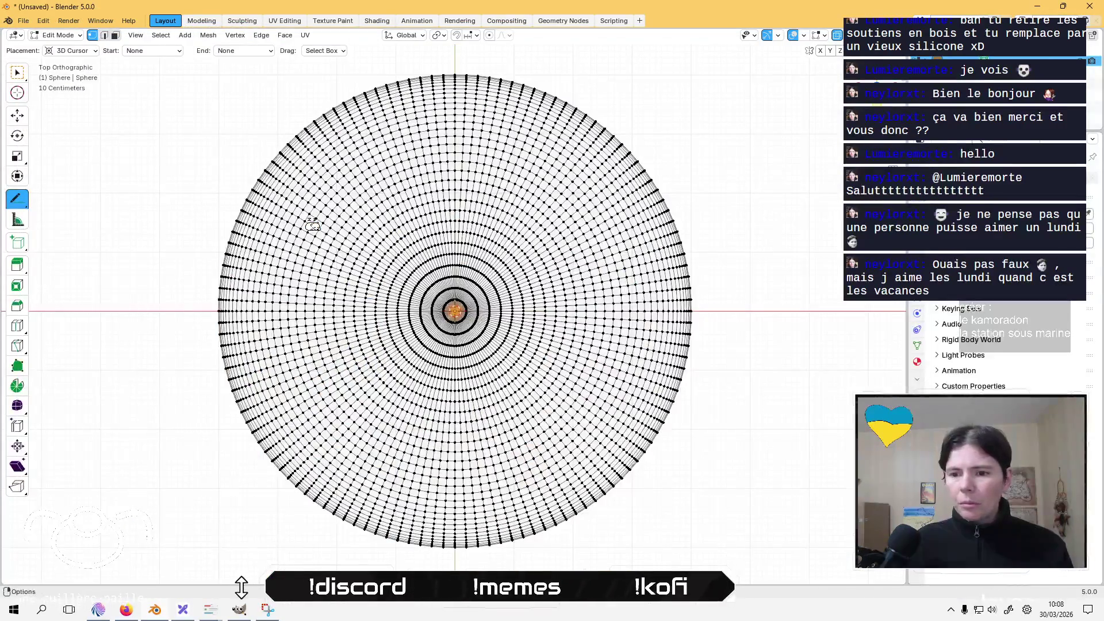
click(191, 612)
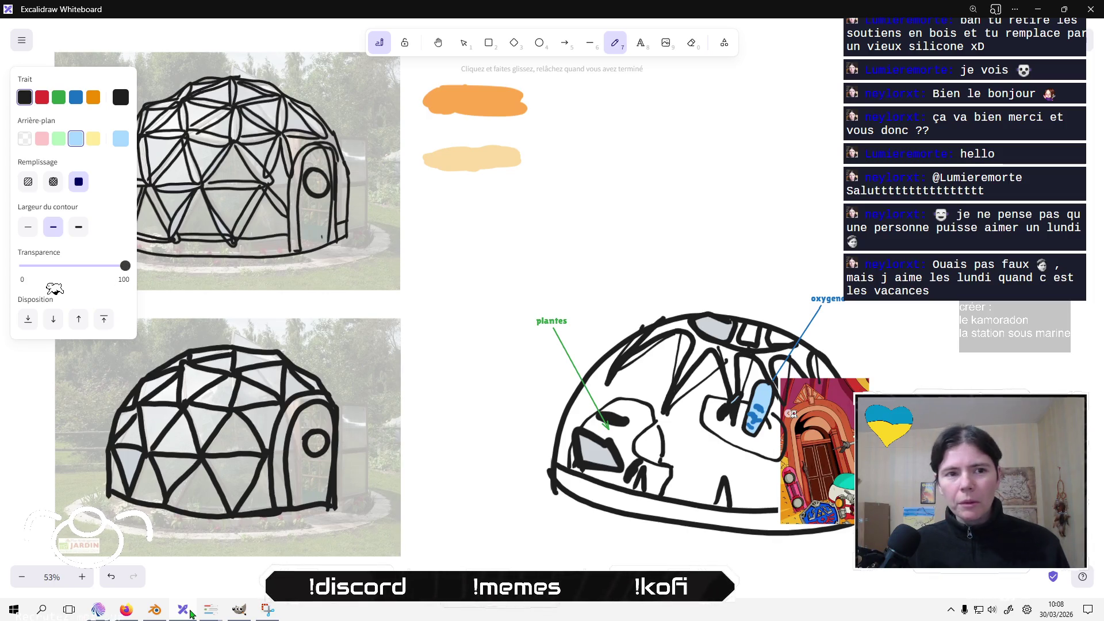
drag(629, 256, 621, 239)
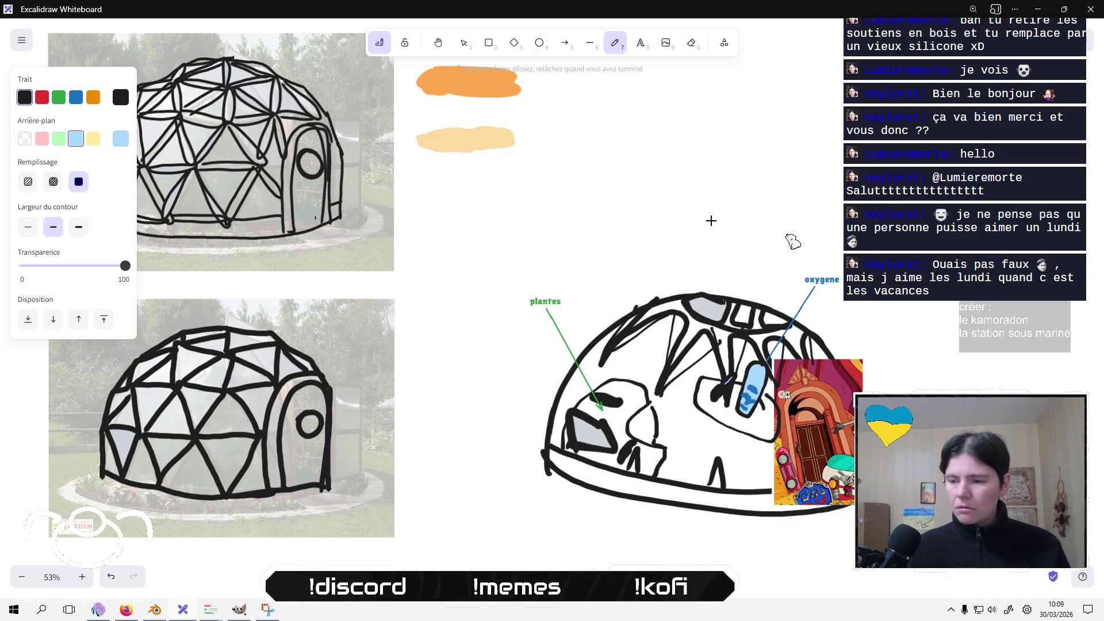
In a new Firefox tab, open Google Images and search 'rose des sables'.
key(alt+Tab)
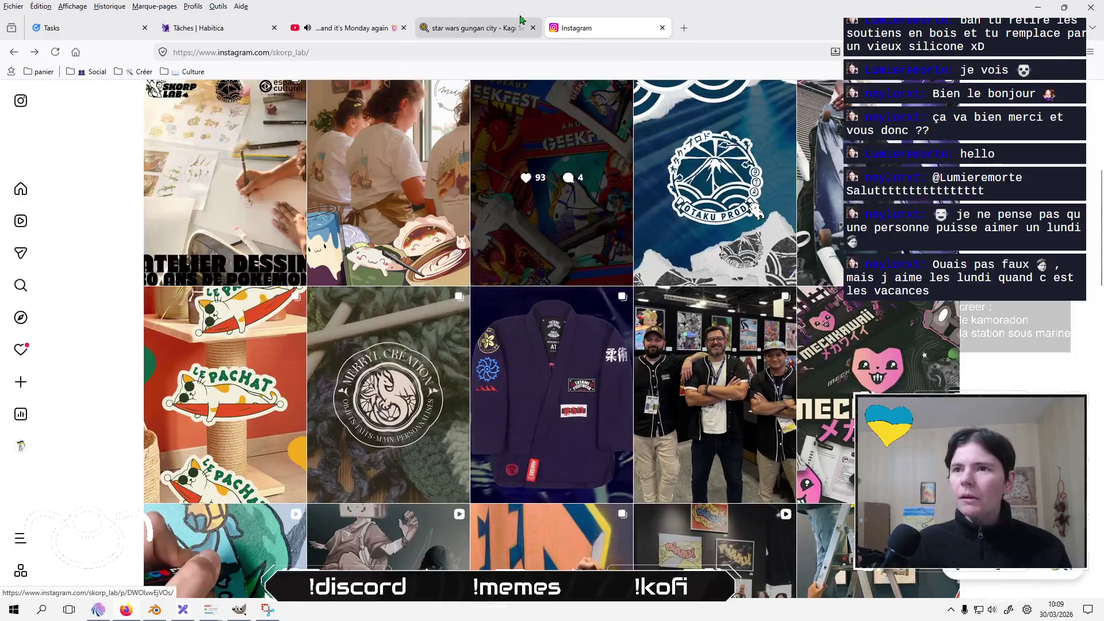
click(693, 28)
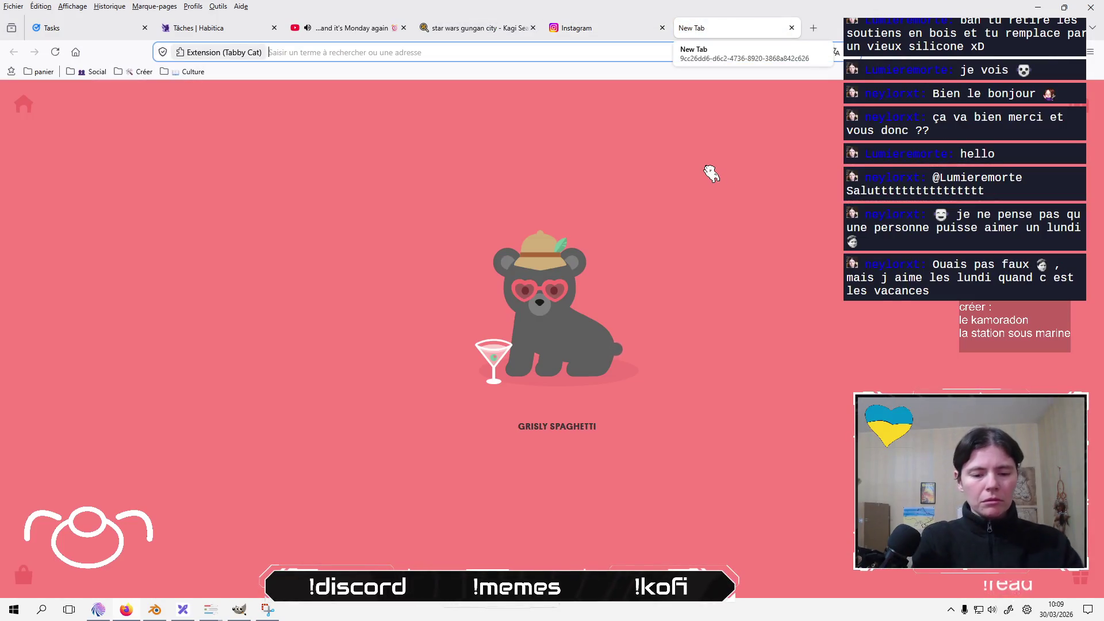
text(ima)
key(Return)
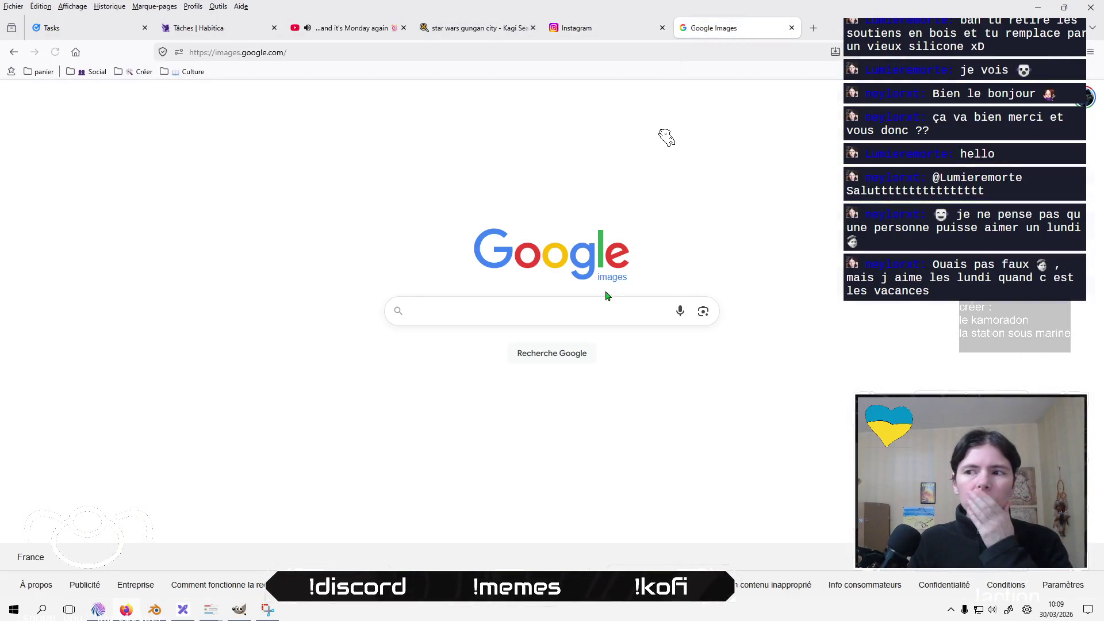
text(rose des sables)
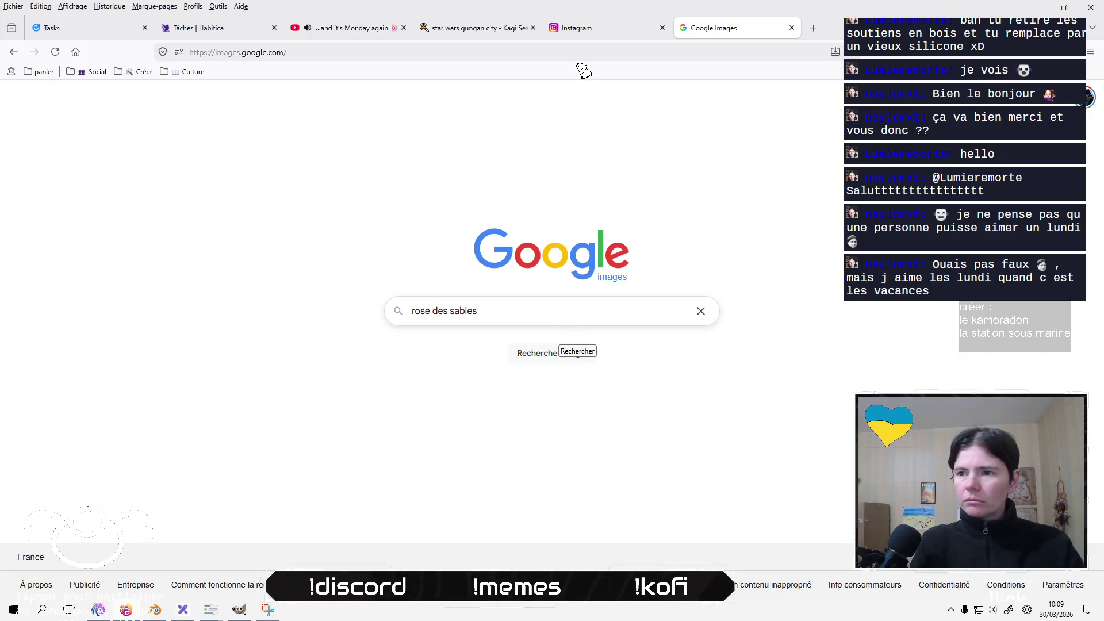
key(Return)
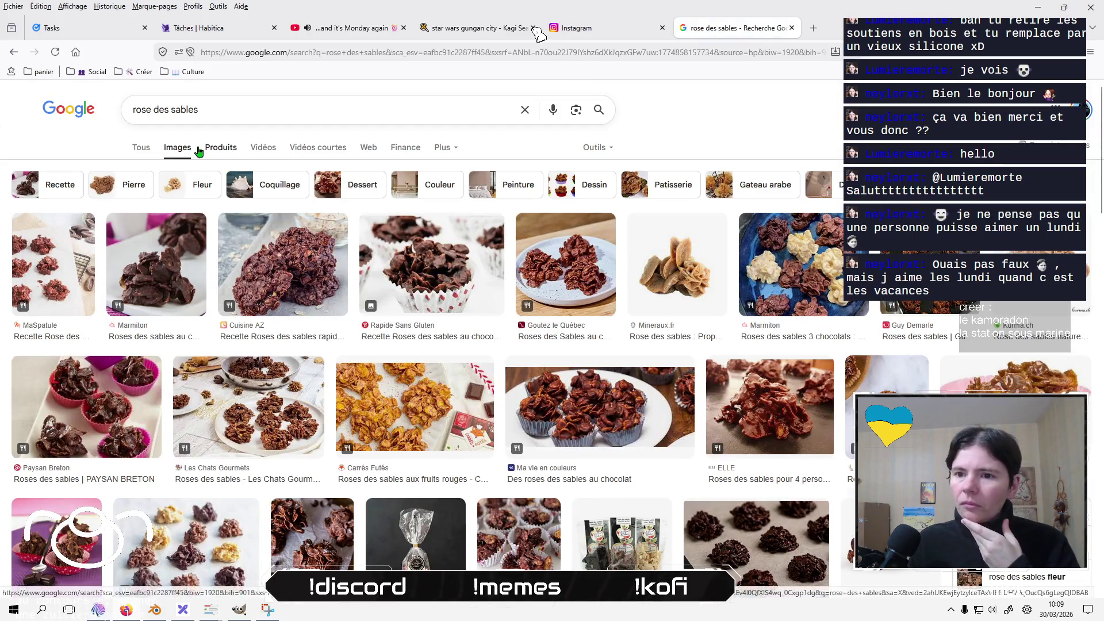
Refine the image search to 'rose des sables carte'.
scroll(547, 319, down, 10)
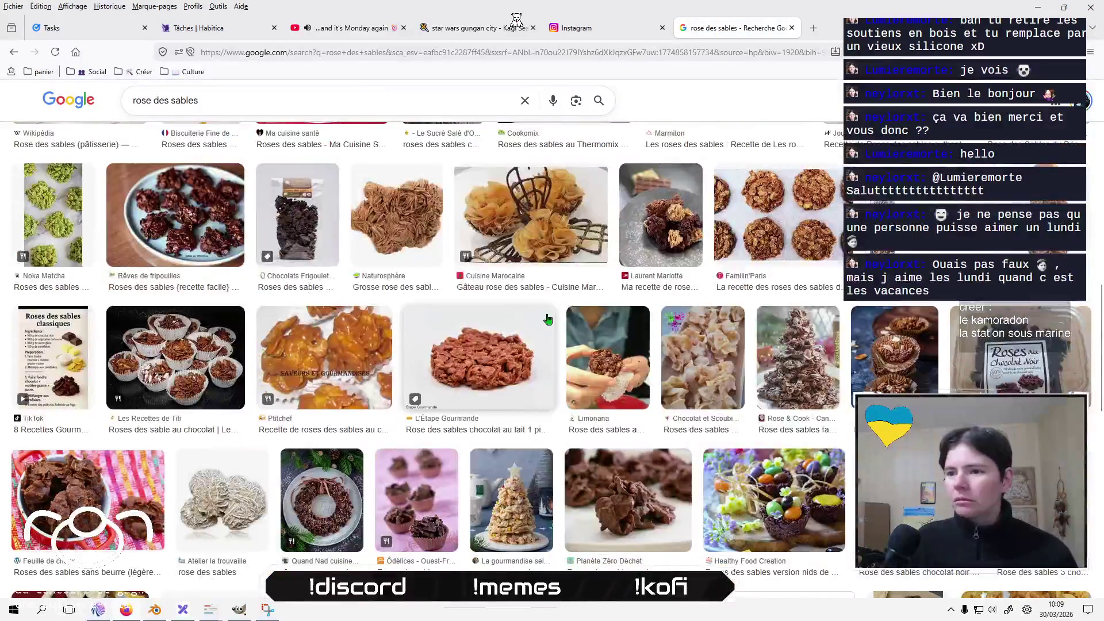
scroll(517, 328, up, 10)
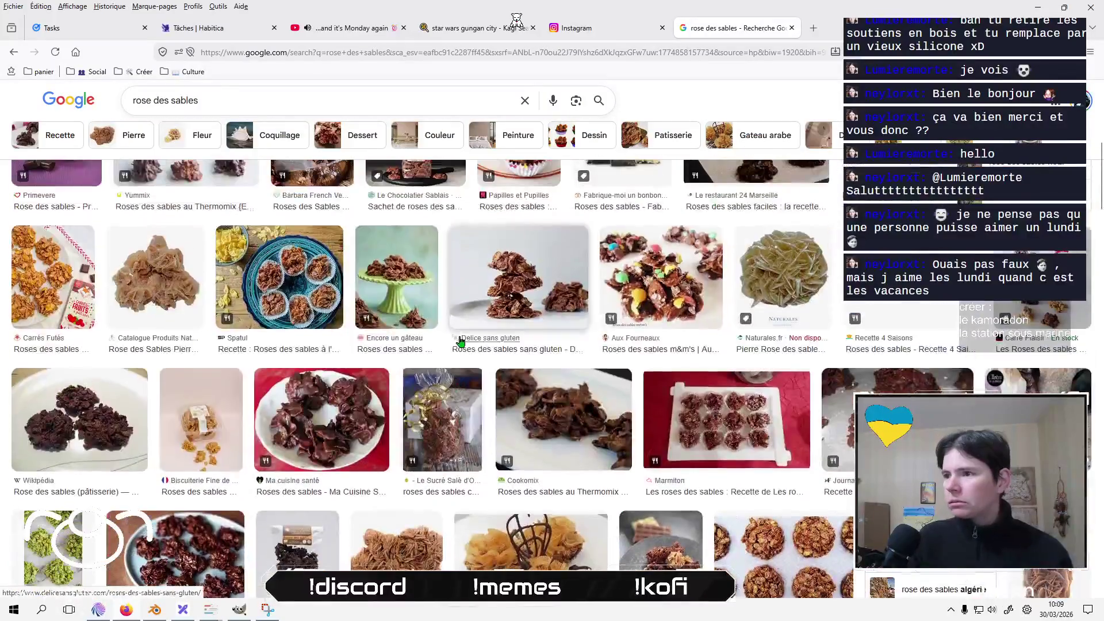
scroll(460, 341, up, 5)
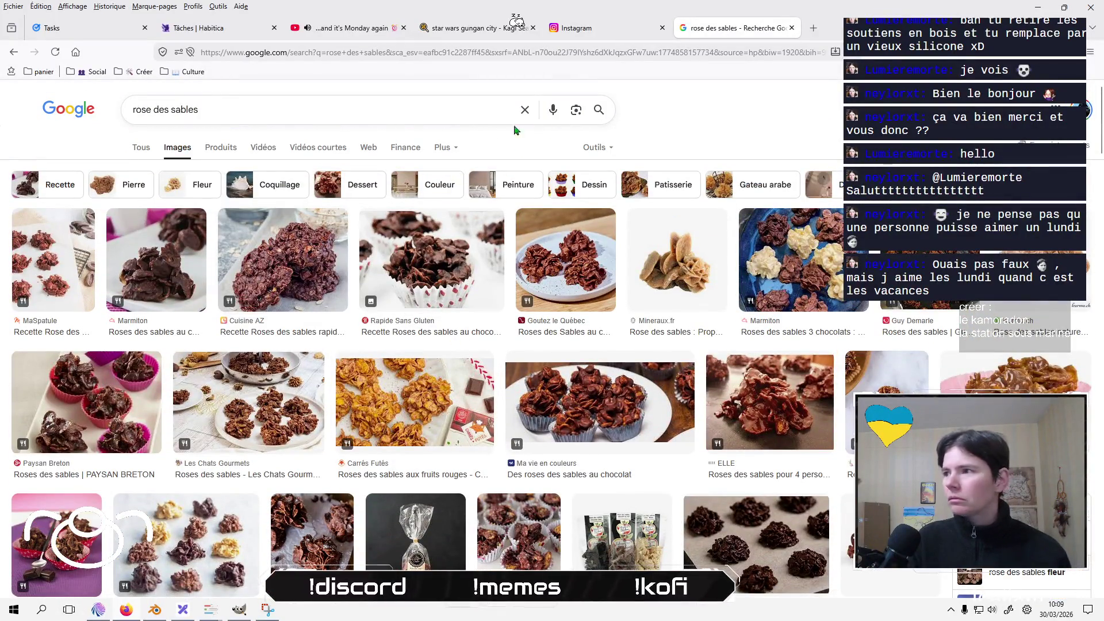
text( carte)
key(Return)
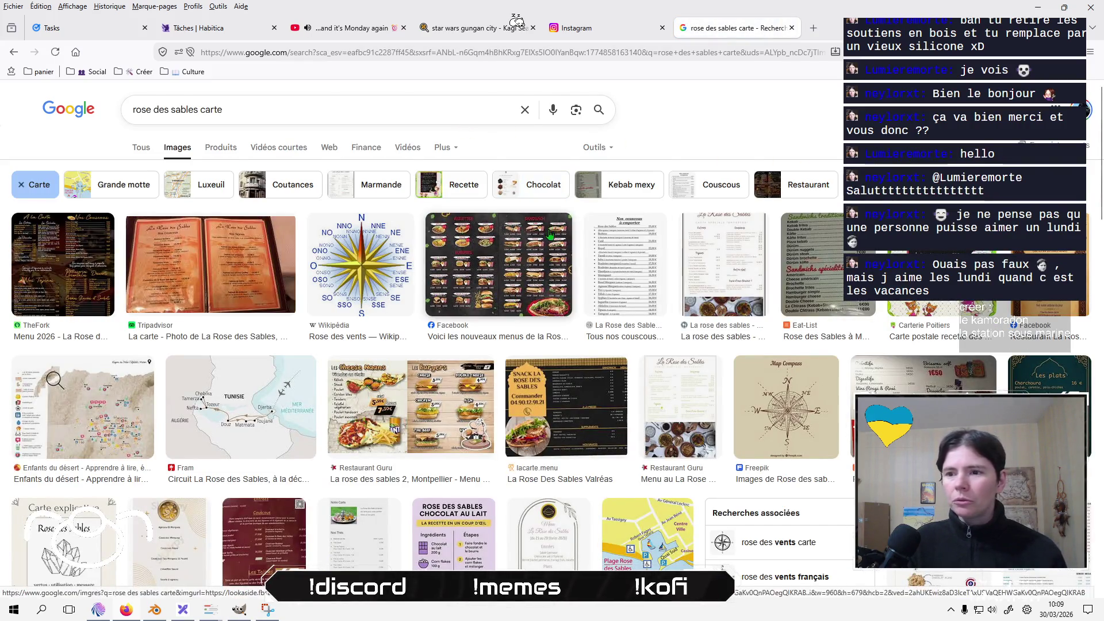
Browse the results and preview the Wikipedia Rose des vents compass image.
scroll(541, 241, down, 2)
scroll(535, 256, up, 2)
scroll(534, 259, down, 10)
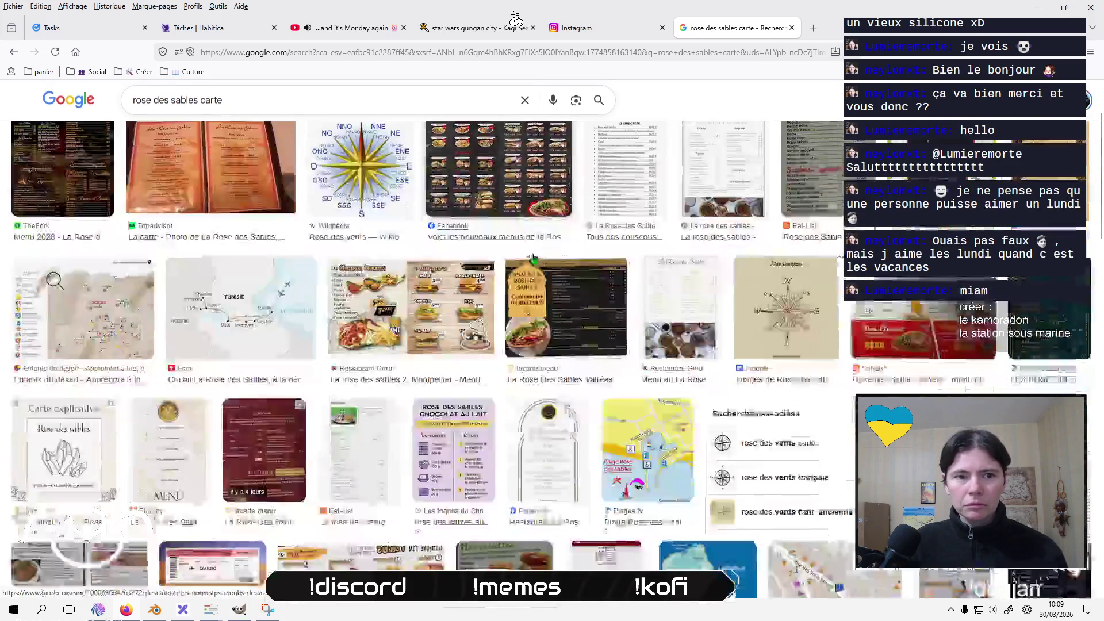
scroll(533, 257, down, 2)
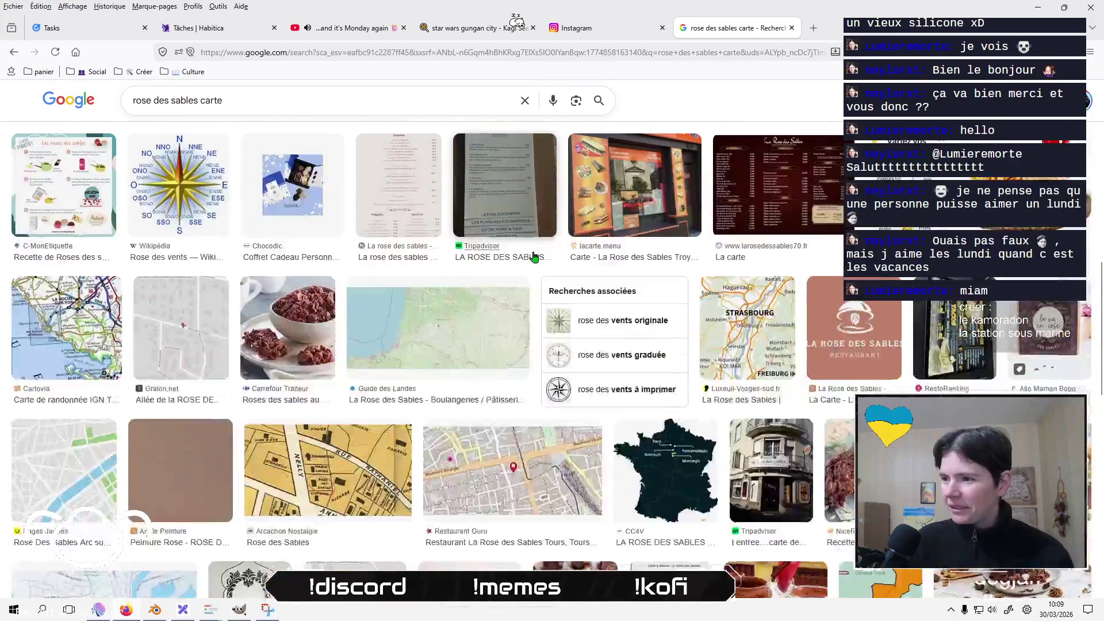
scroll(535, 256, down, 3)
scroll(534, 256, down, 4)
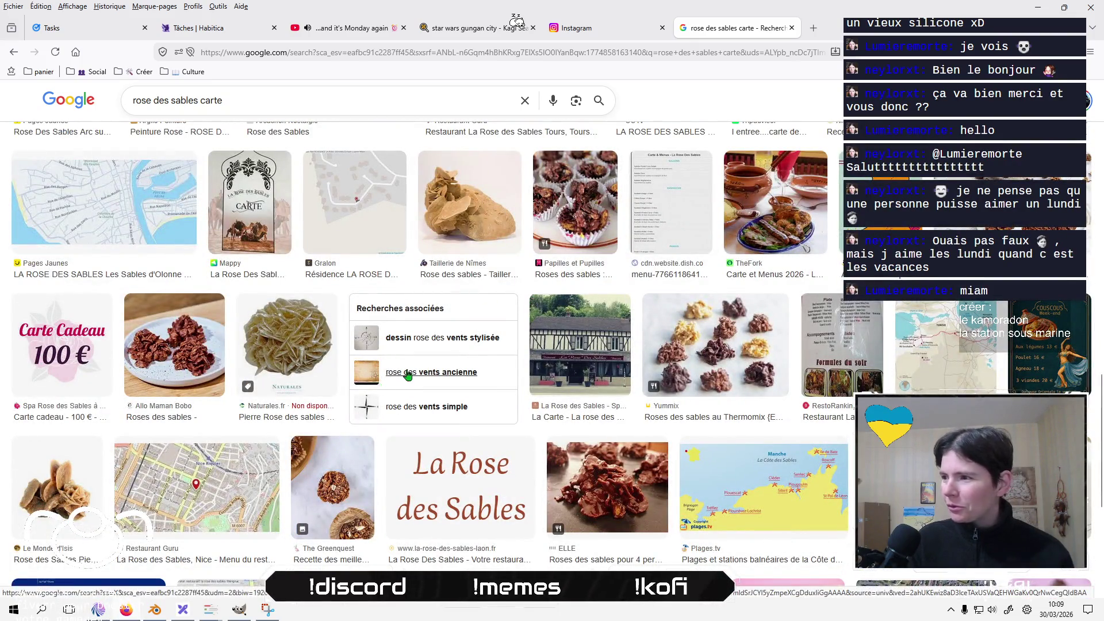
scroll(408, 374, down, 4)
scroll(407, 375, up, 10)
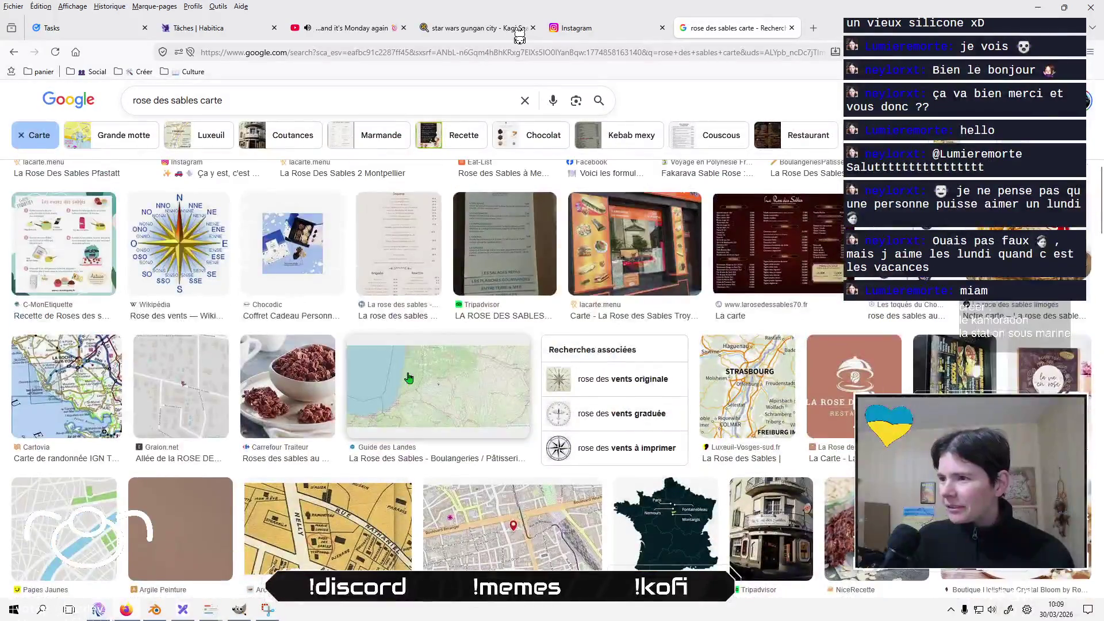
scroll(408, 375, up, 5)
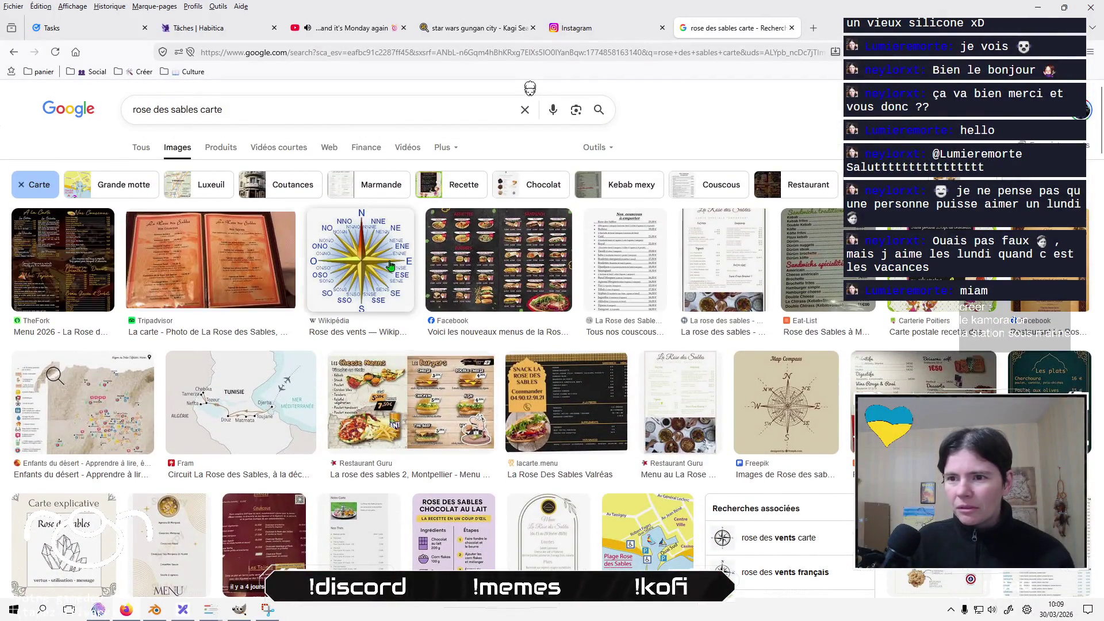
click(390, 263)
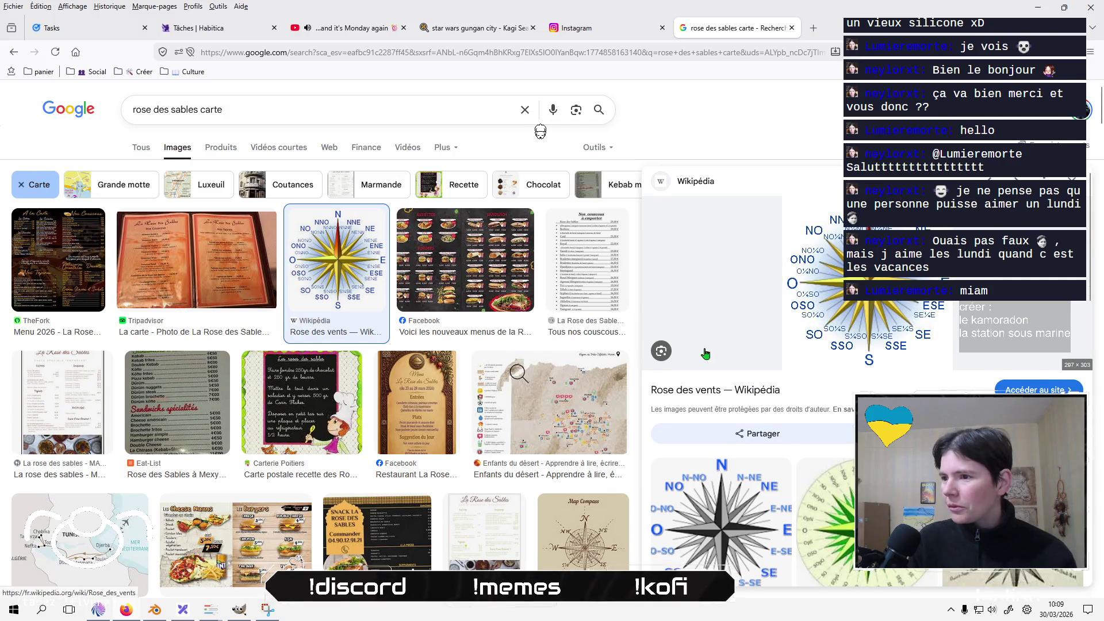
Scroll through the visually similar compass-rose images.
scroll(706, 353, down, 3)
scroll(706, 353, down, 6)
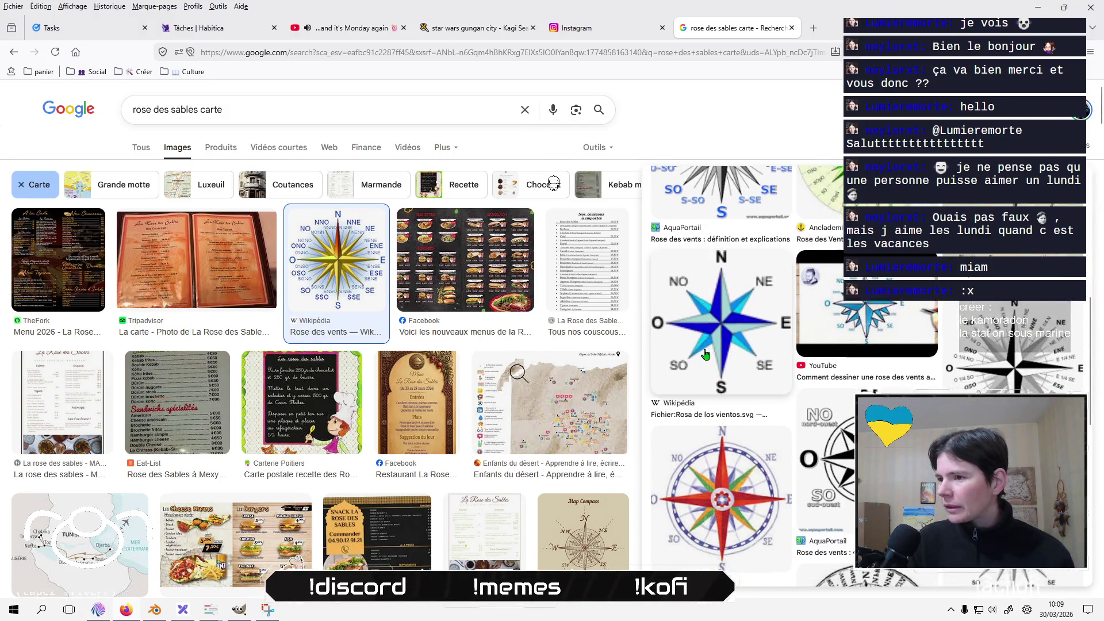
scroll(706, 353, down, 5)
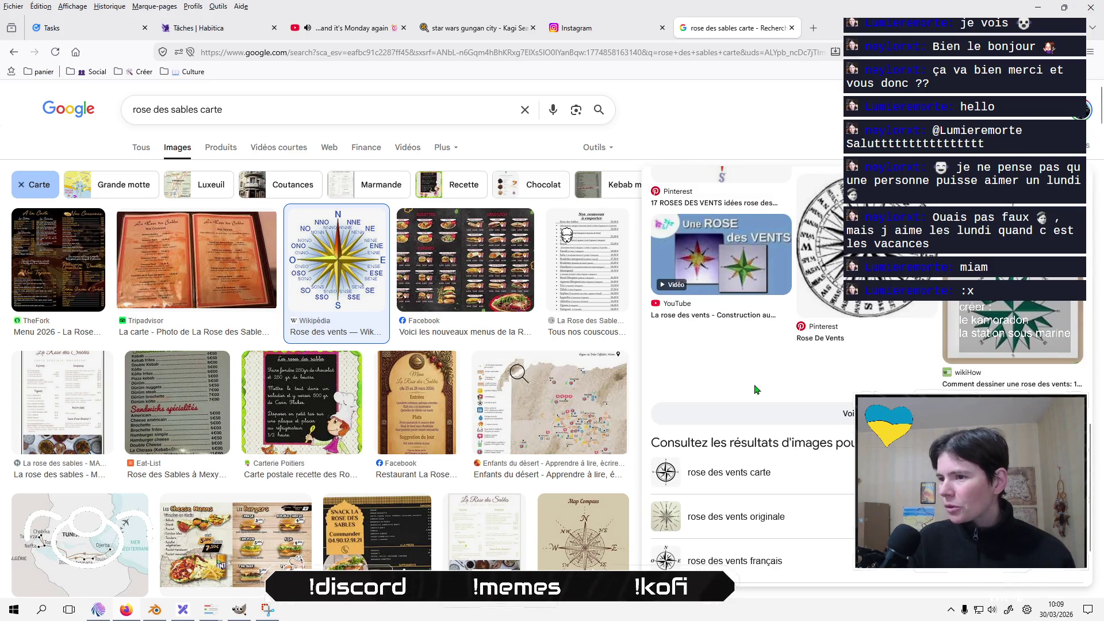
scroll(730, 408, up, 4)
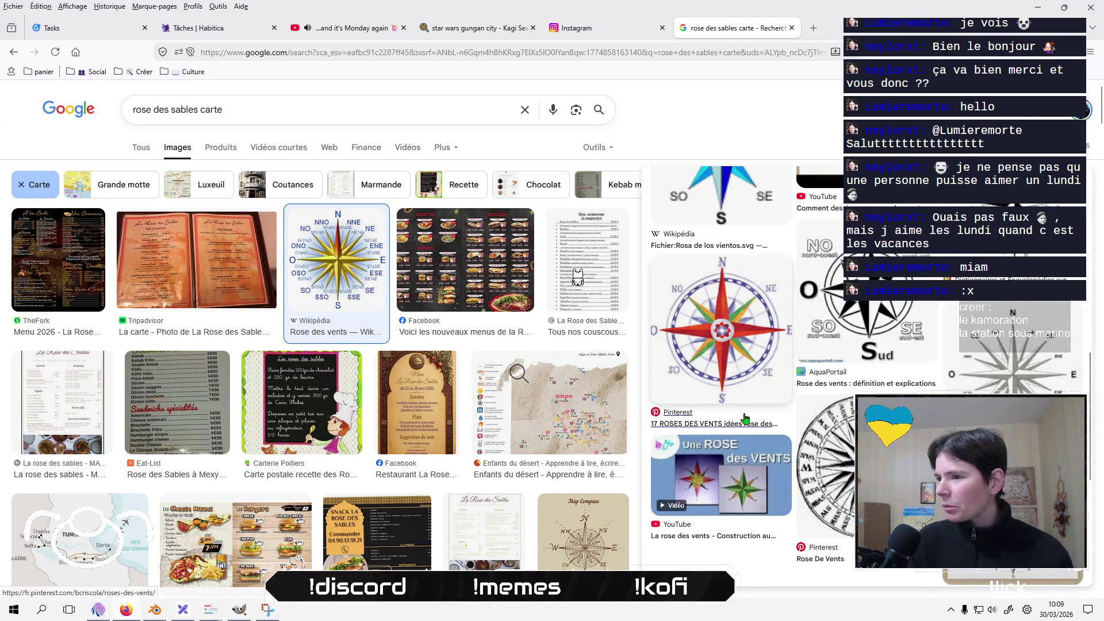
scroll(745, 418, up, 2)
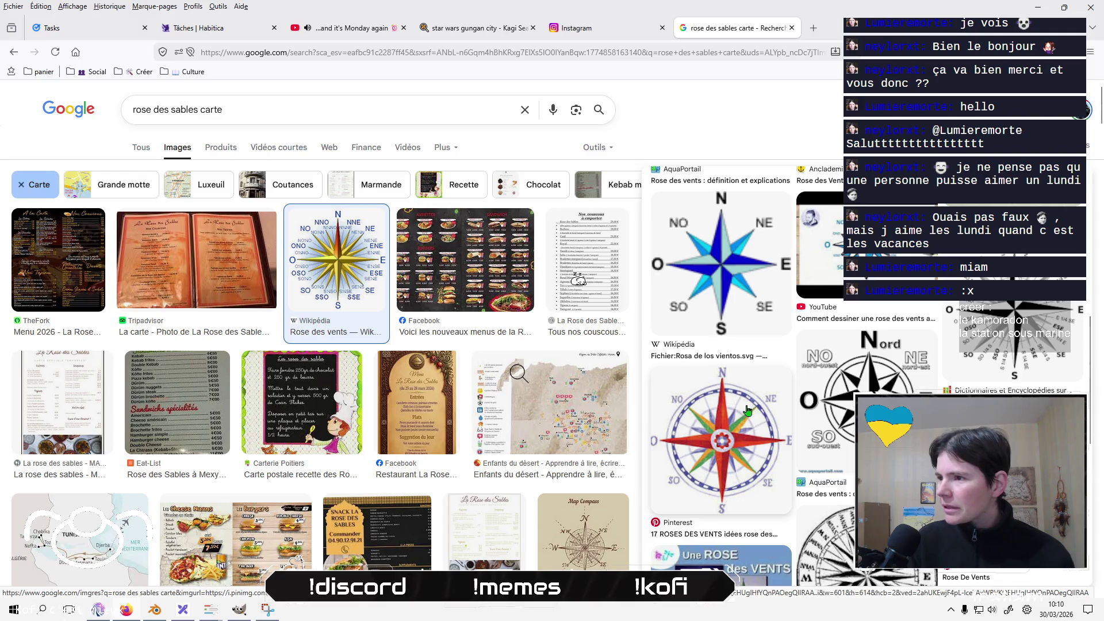
scroll(747, 410, up, 7)
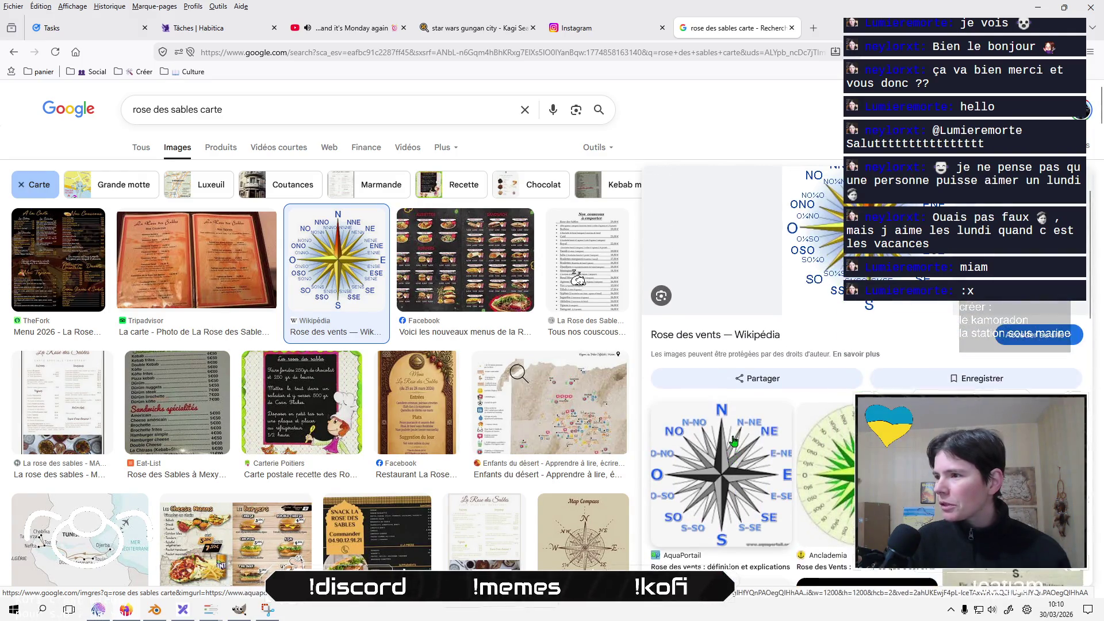
scroll(733, 441, down, 6)
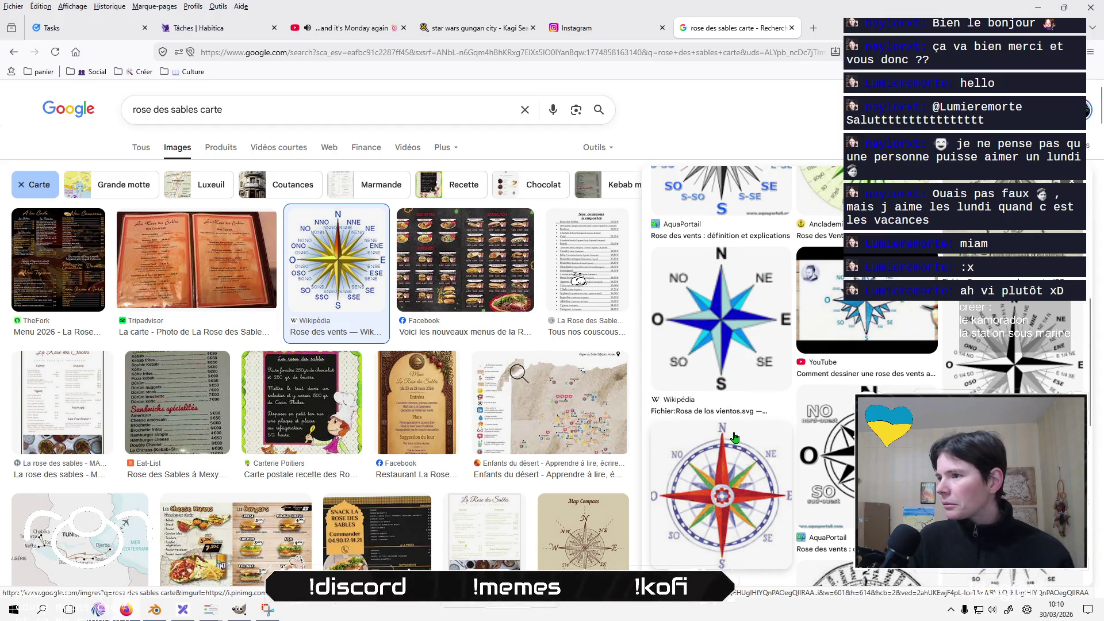
scroll(735, 437, down, 3)
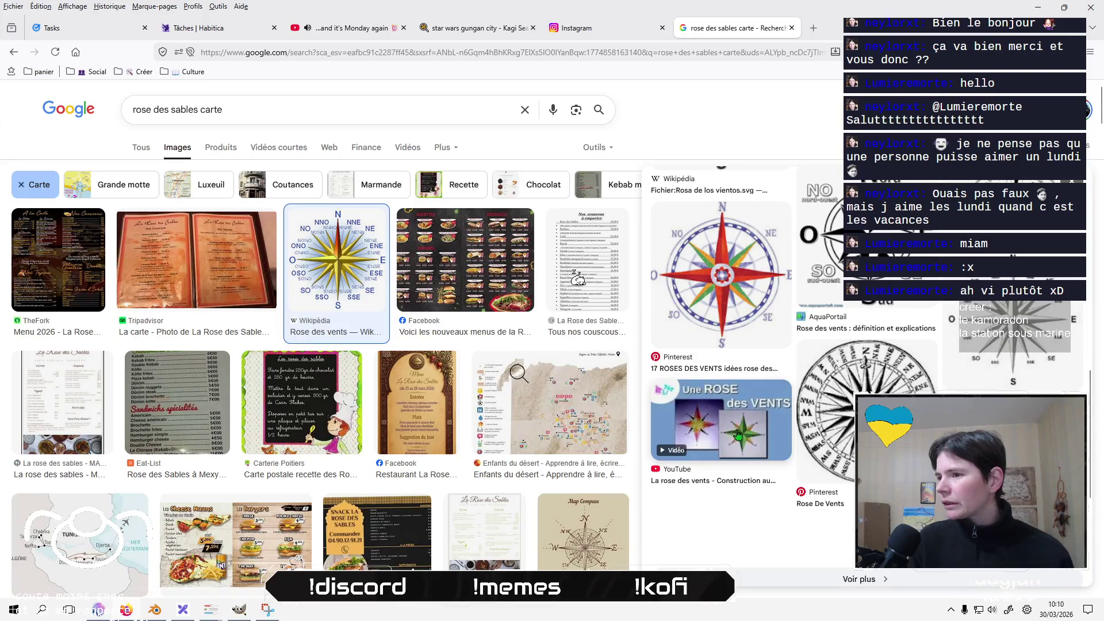
scroll(735, 437, down, 3)
Show images similar to the compass rose and preview AquaPortail's Rose des vents chart.
click(741, 413)
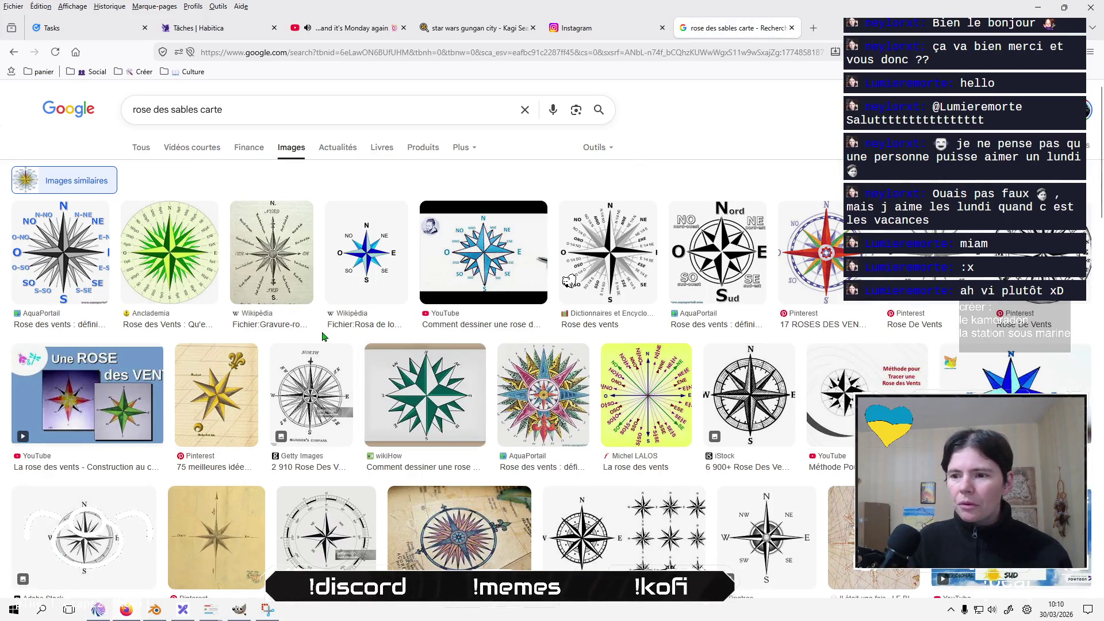
scroll(540, 361, down, 1)
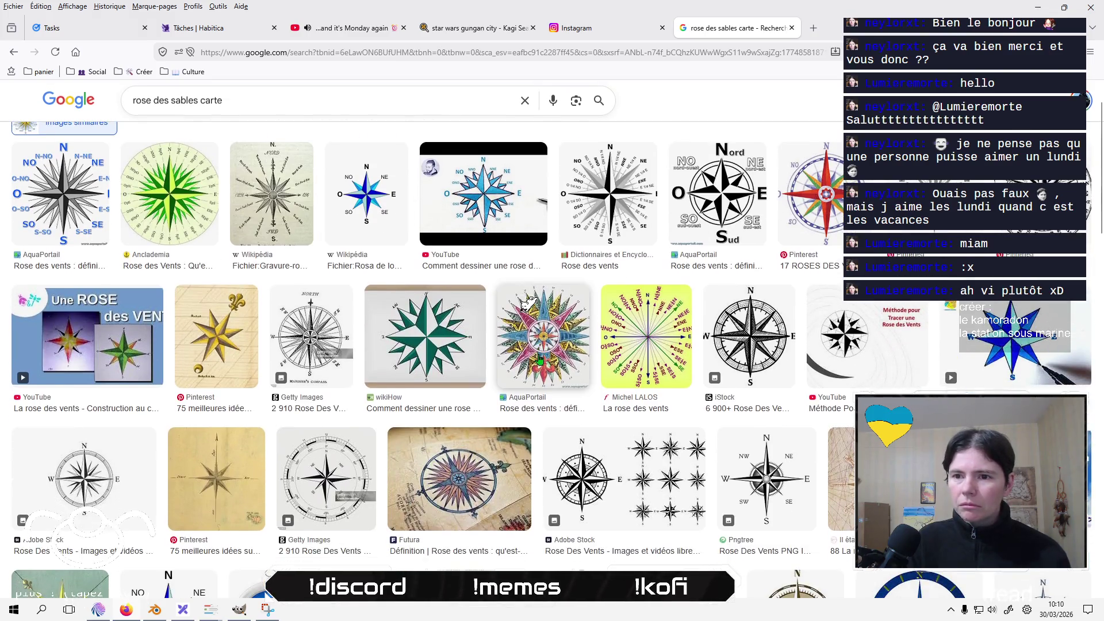
scroll(540, 359, down, 2)
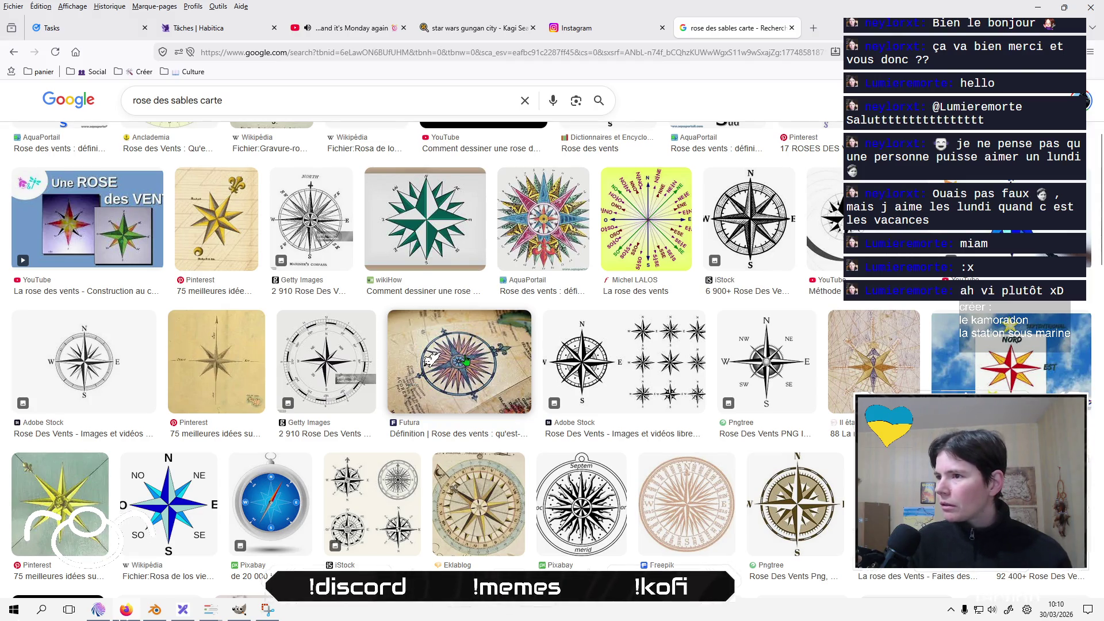
scroll(466, 360, down, 2)
scroll(465, 360, down, 5)
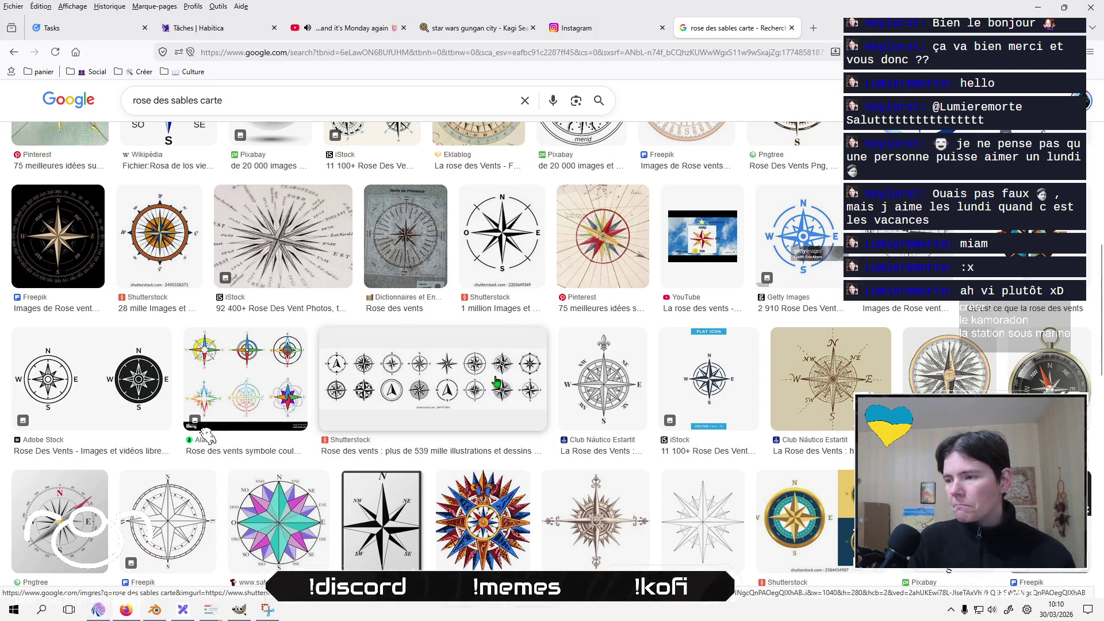
scroll(495, 381, down, 1)
scroll(495, 381, down, 2)
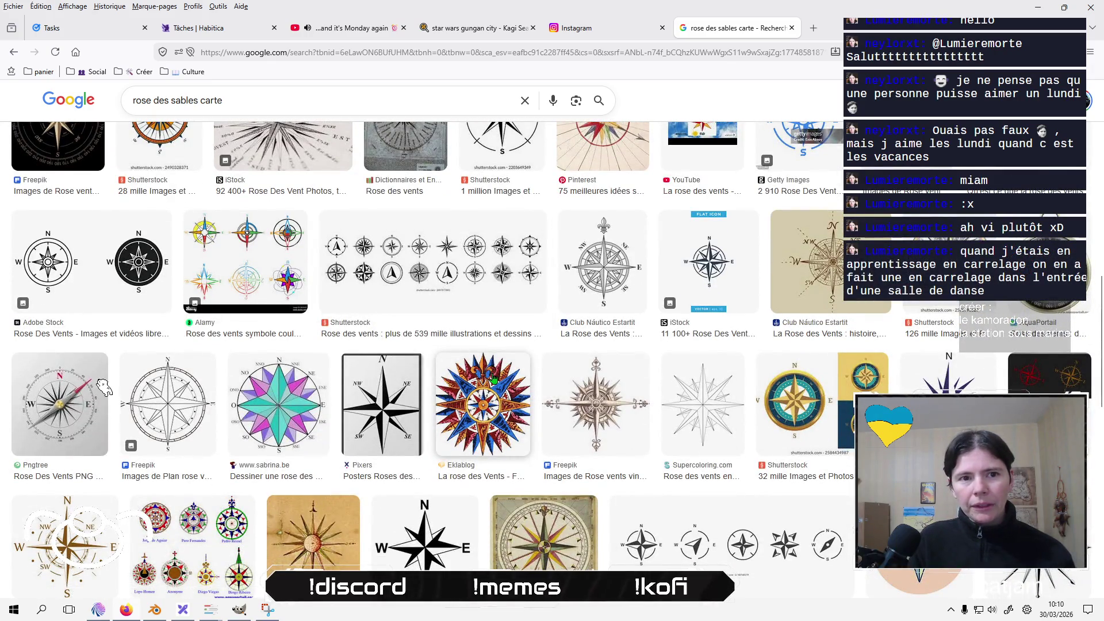
scroll(493, 377, down, 6)
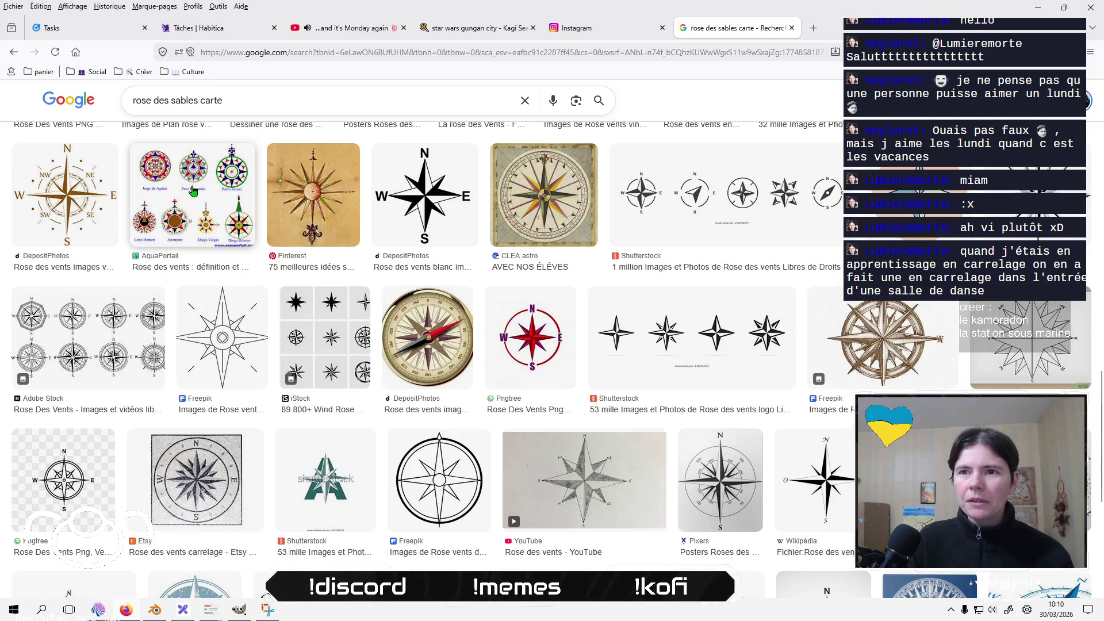
click(193, 191)
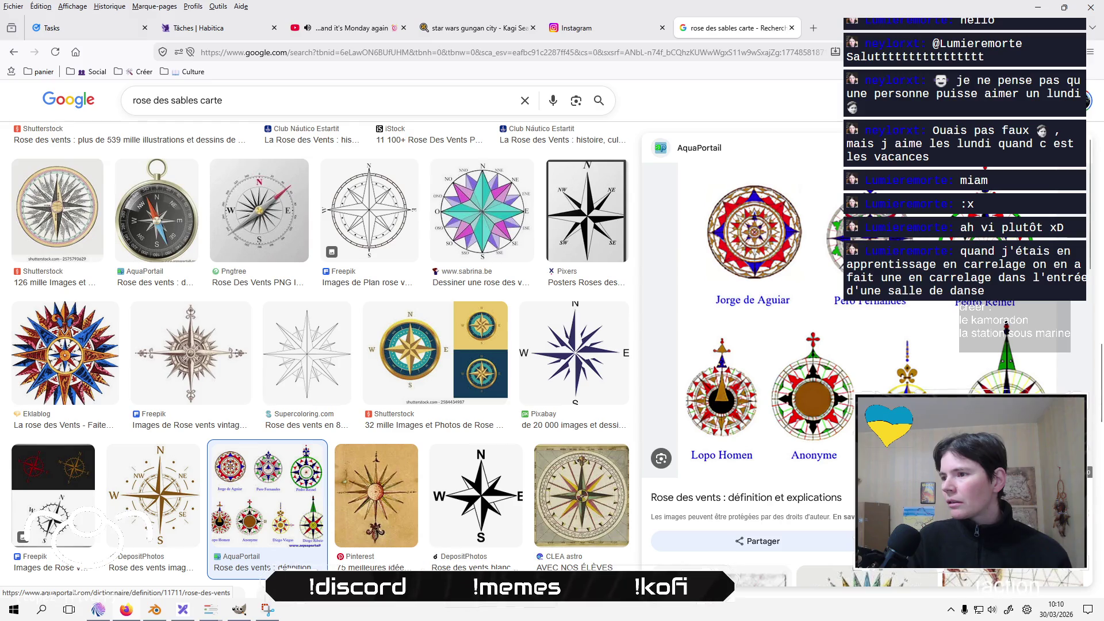
Open AquaPortail's rose des vents article, accept cookies, and view the enlarged compass-rose chart.
click(796, 393)
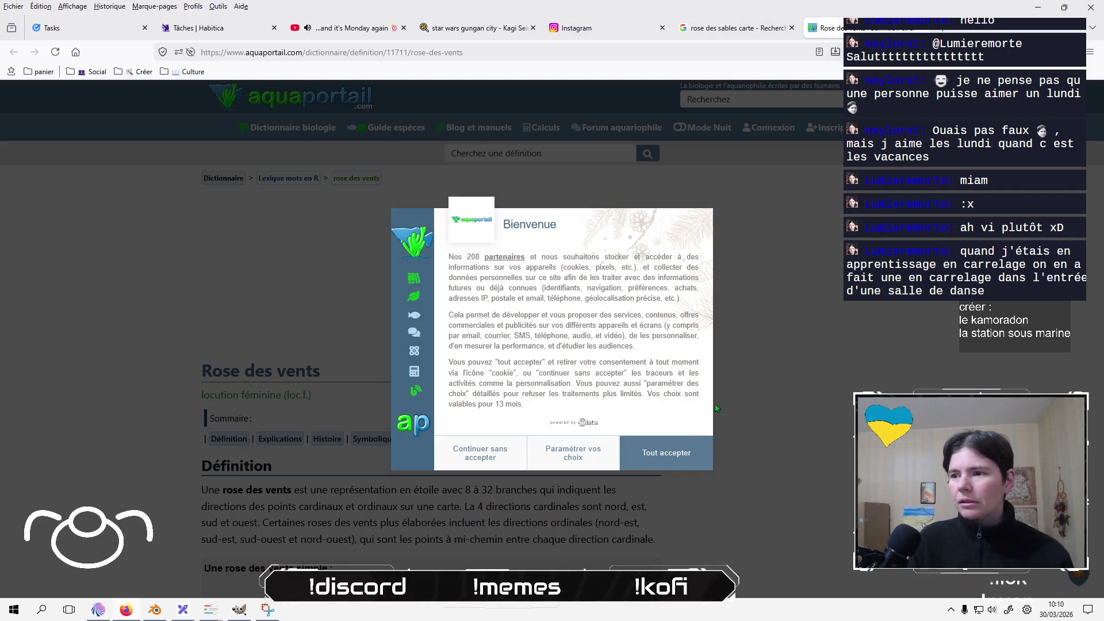
click(653, 454)
scroll(581, 389, down, 10)
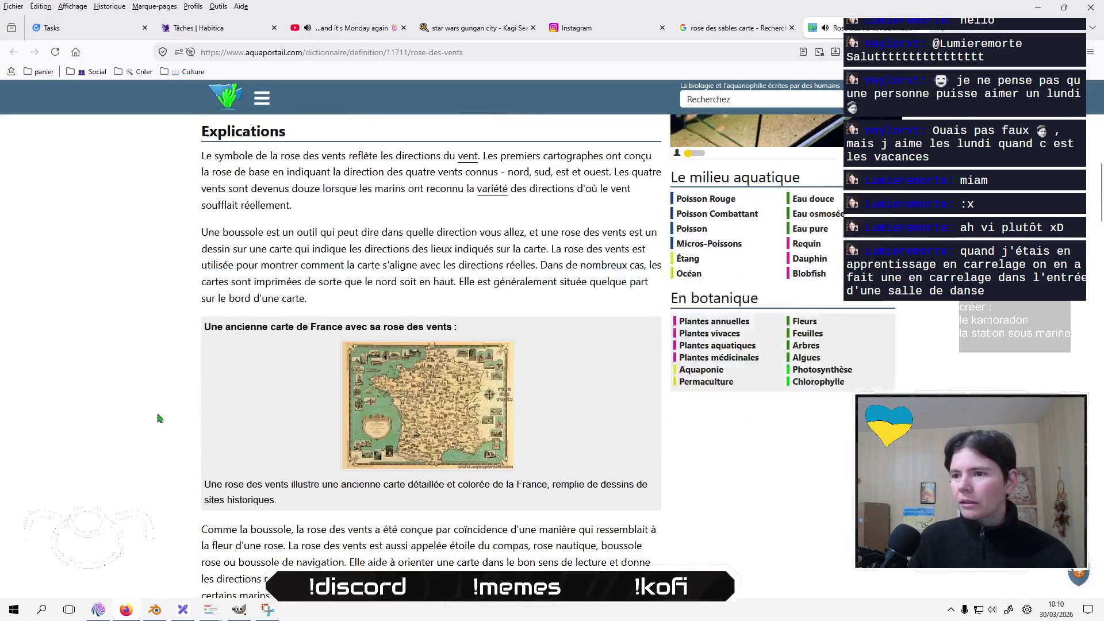
scroll(159, 418, down, 15)
scroll(161, 420, up, 5)
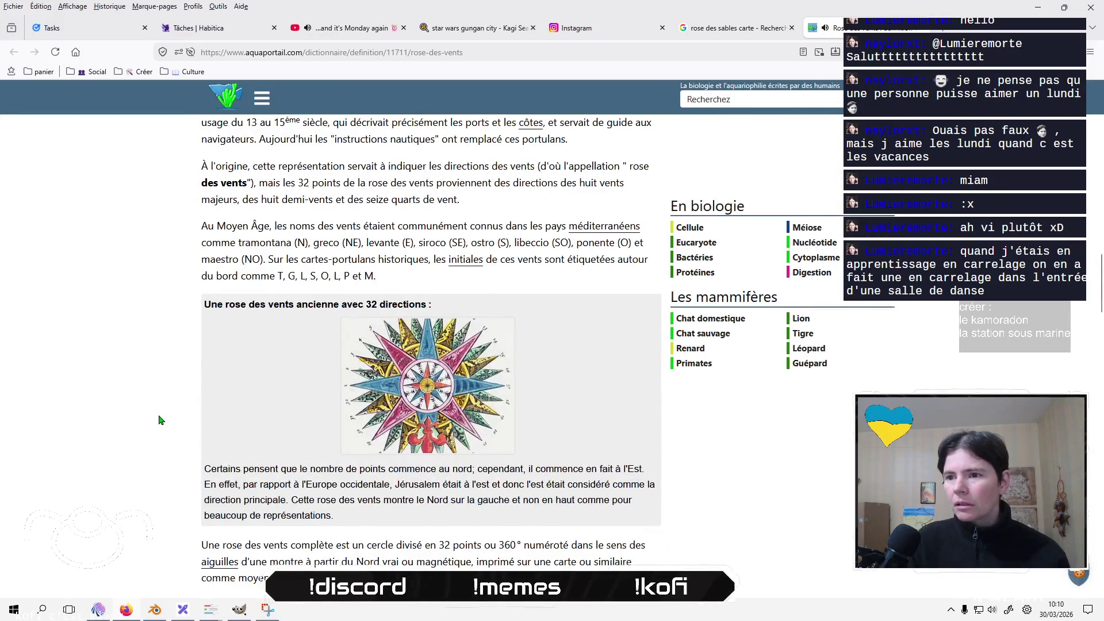
scroll(160, 420, down, 6)
click(385, 318)
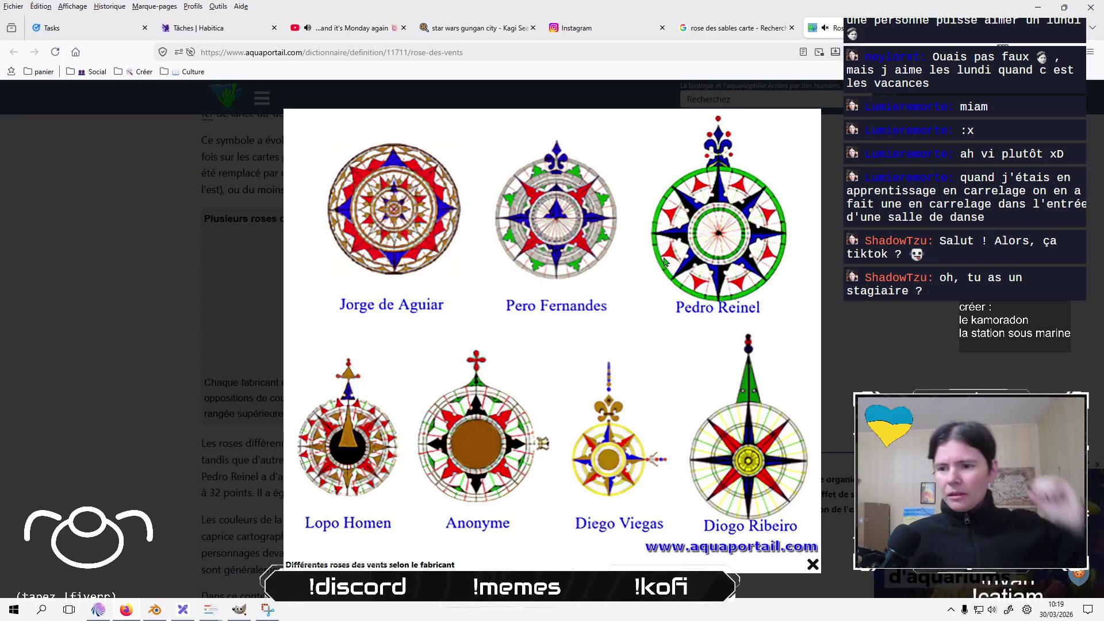
click(164, 495)
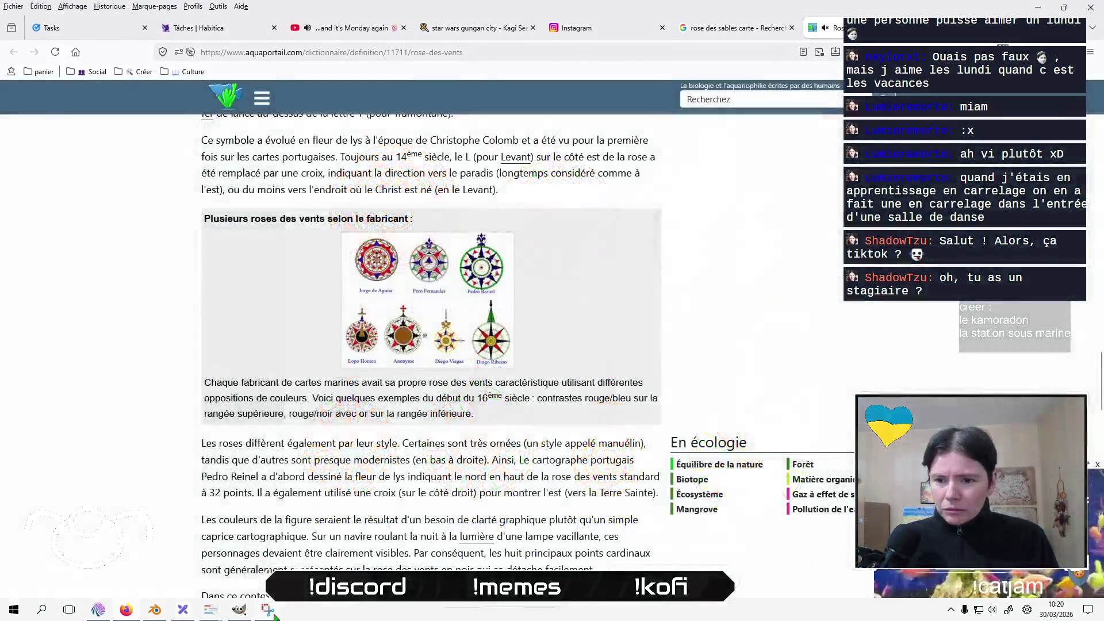
Back in Blender, return the sphere to Object Mode and deselect it.
key(alt+Tab)
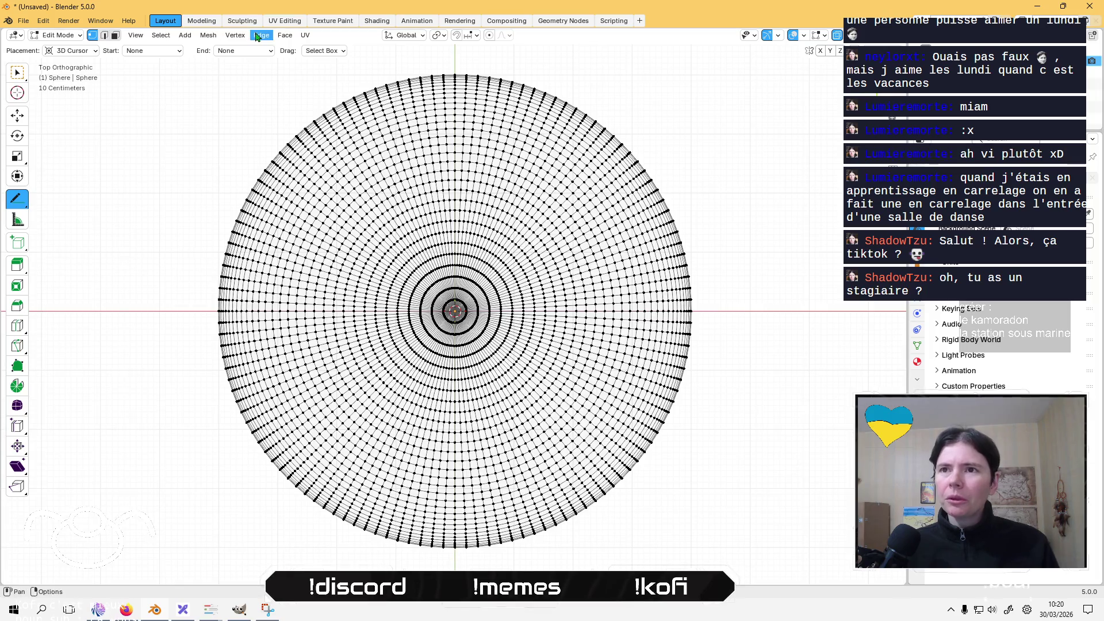
click(59, 36)
click(64, 50)
key(alt+a)
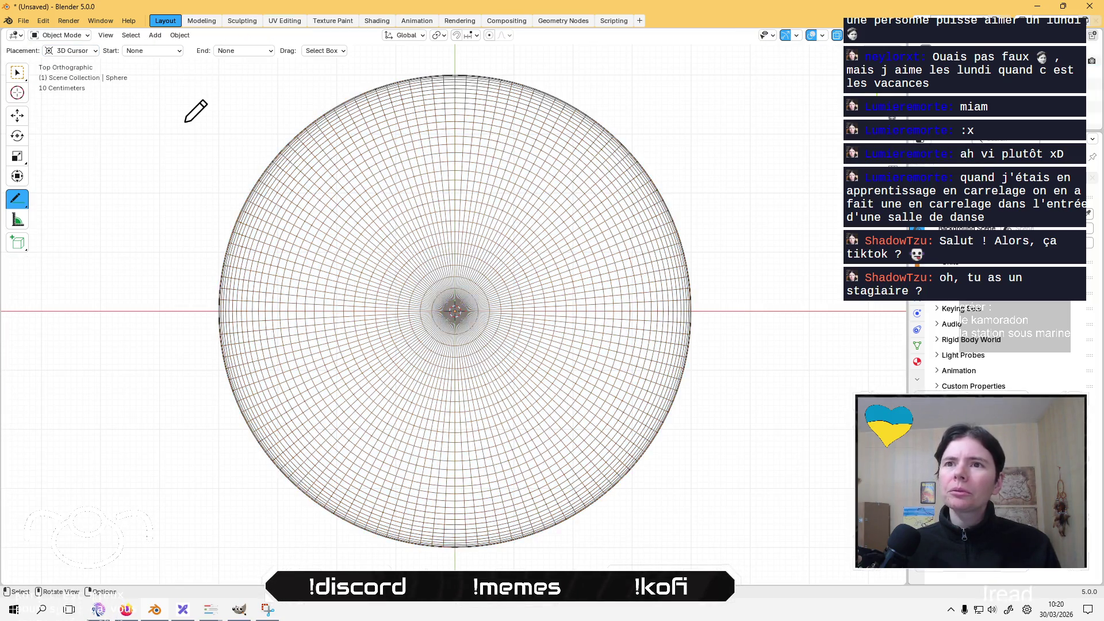
Start adding an Image > Reference object and bring up the hidden background apps.
click(179, 35)
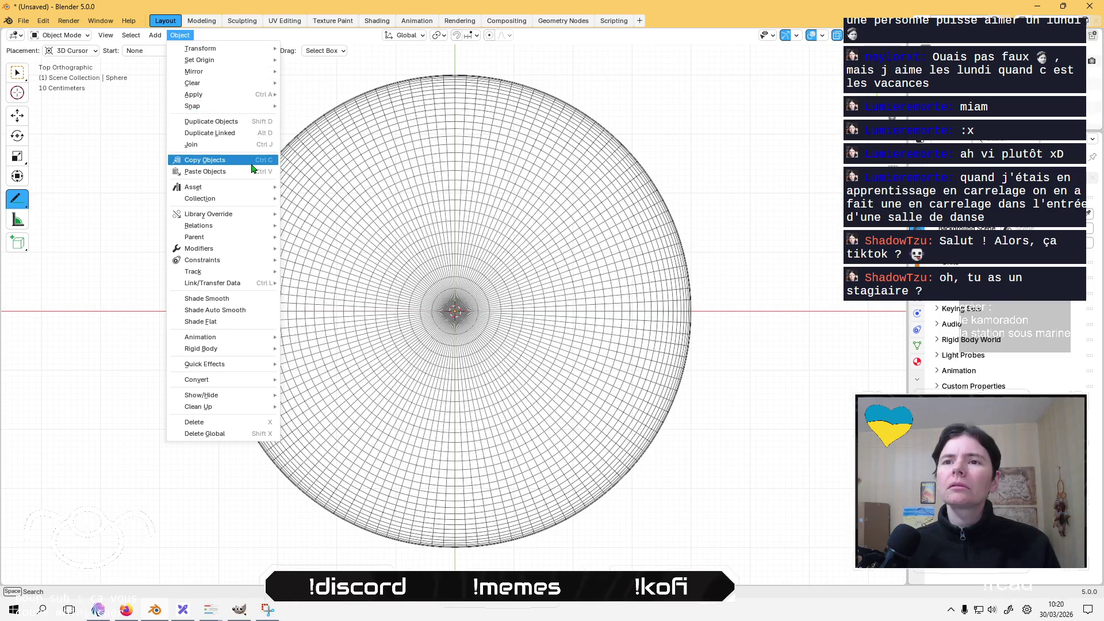
mouse_move(158, 36)
mouse_move(217, 183)
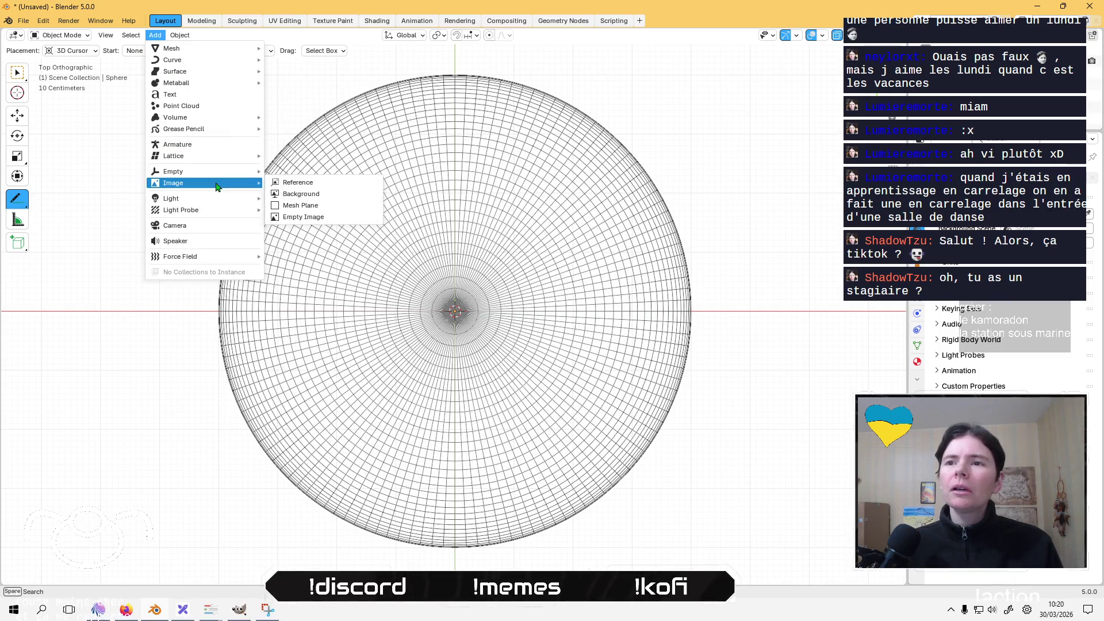
click(340, 181)
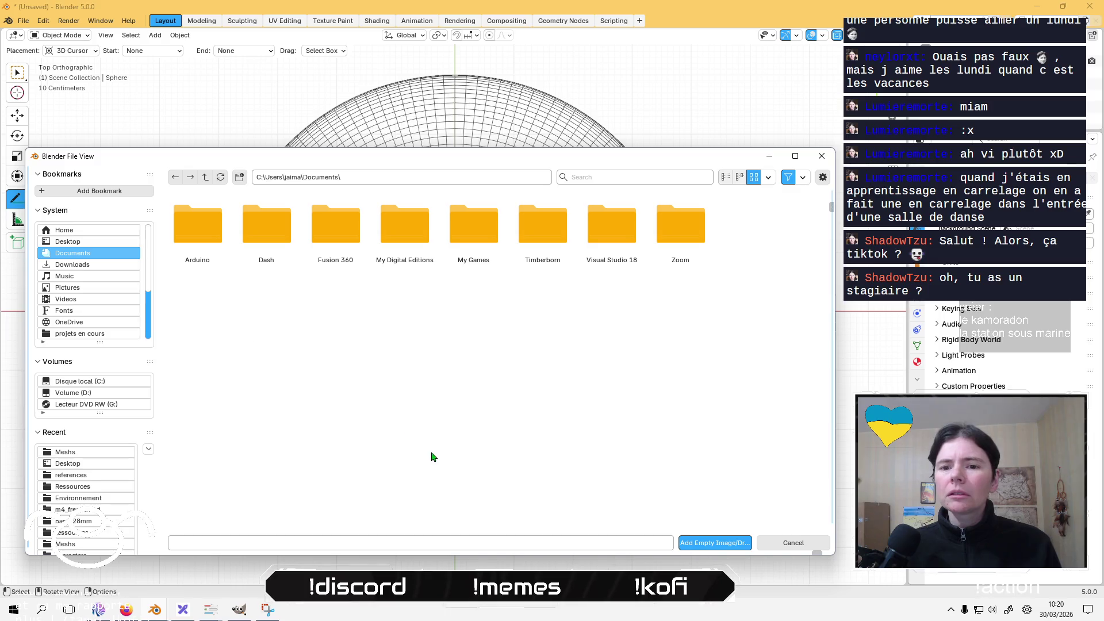
click(950, 611)
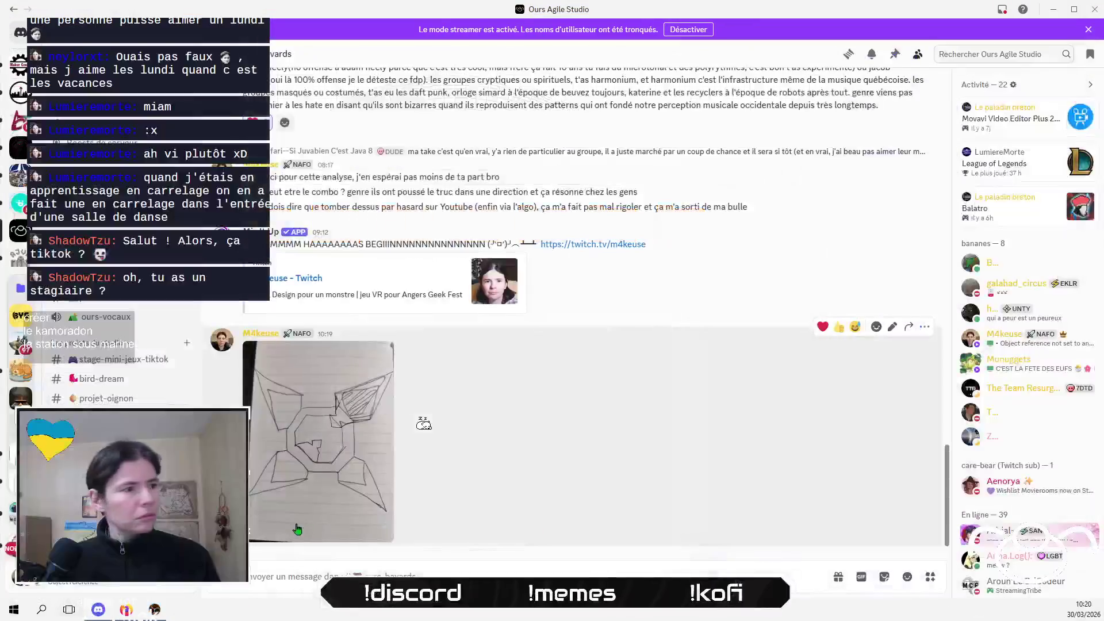
Save the Discord sketch to the Desktop and pick IMG_20260330_101706 in Blender's file browser.
click(327, 432)
right_click(610, 284)
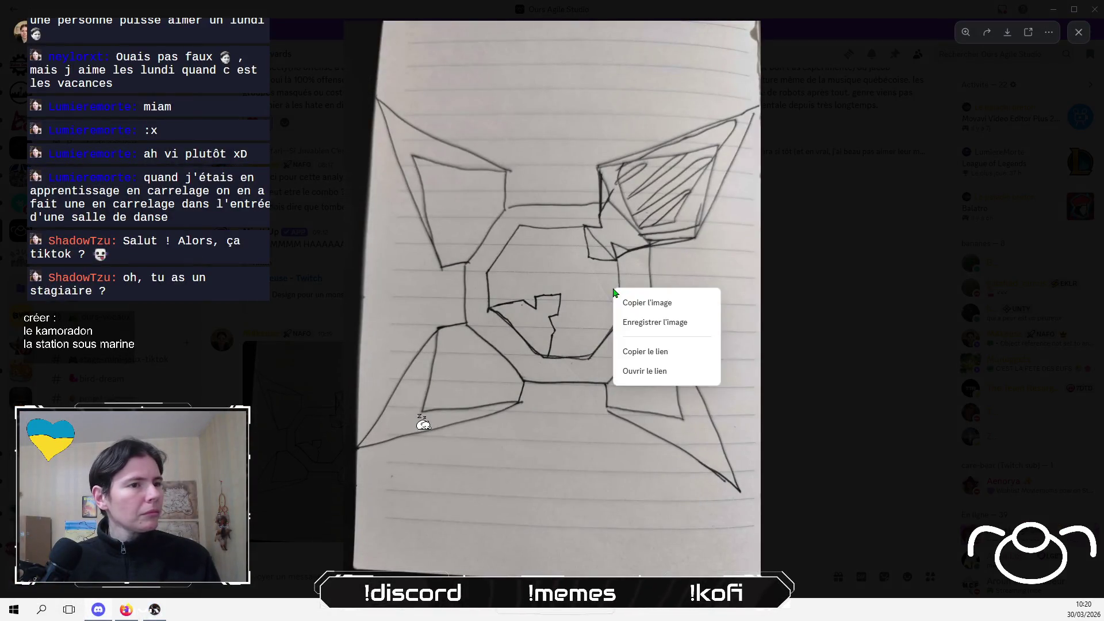
click(648, 320)
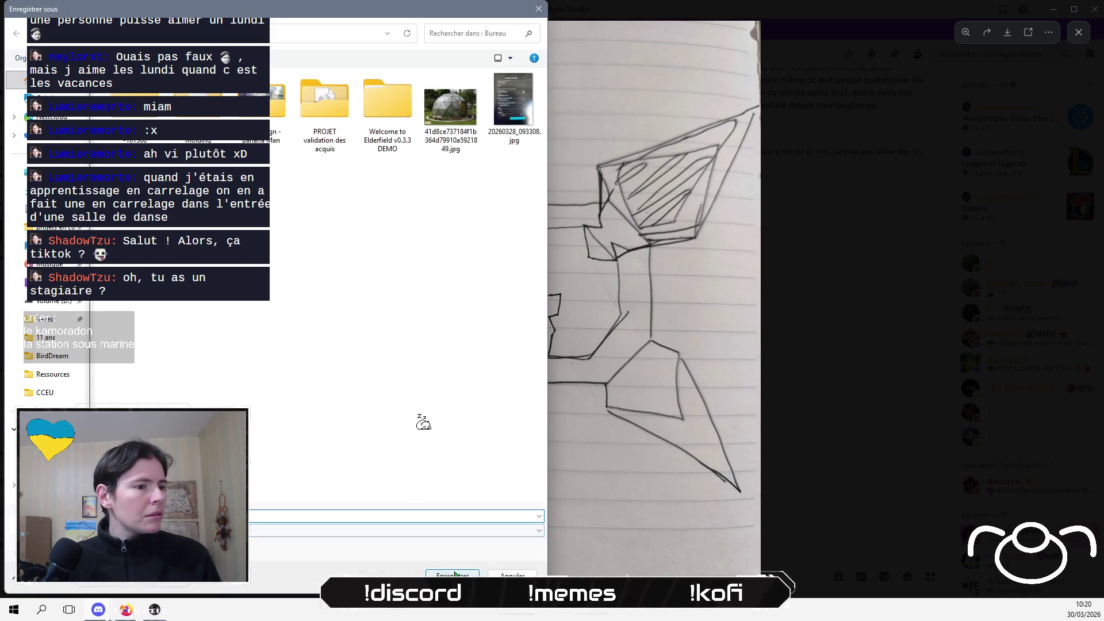
click(453, 575)
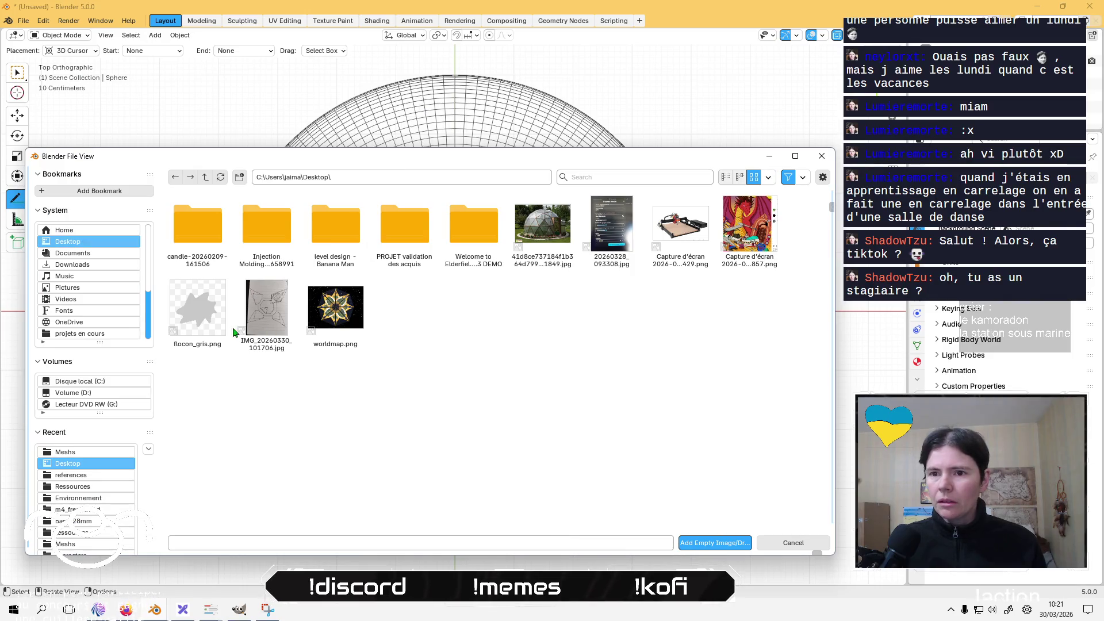
click(266, 308)
Add the sketch as a reference image and scale it to about 1.45.
click(715, 542)
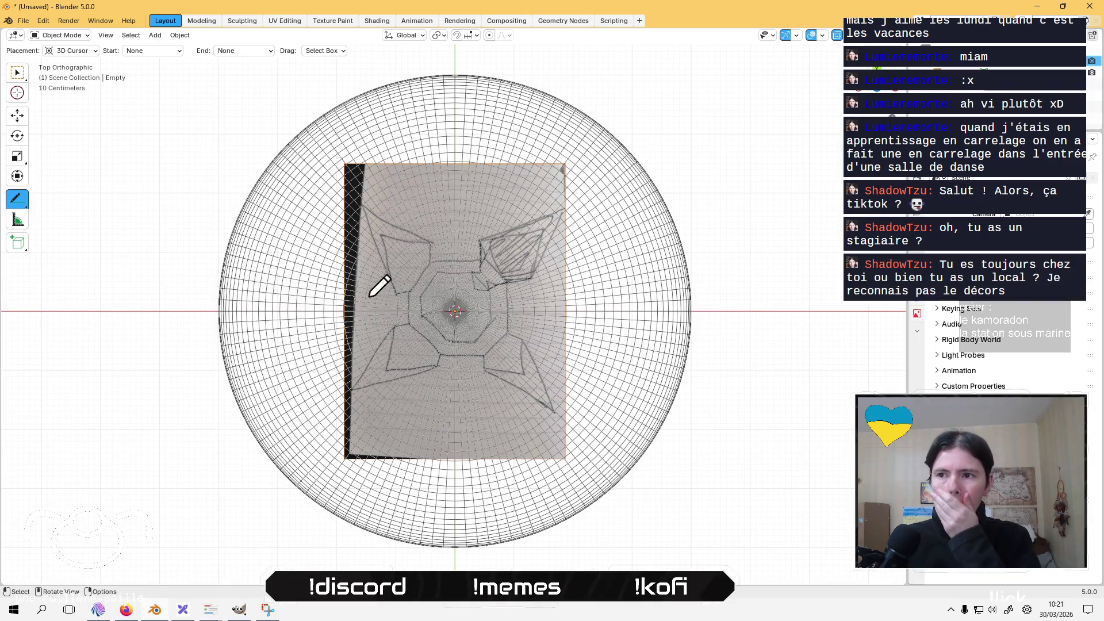
key(n)
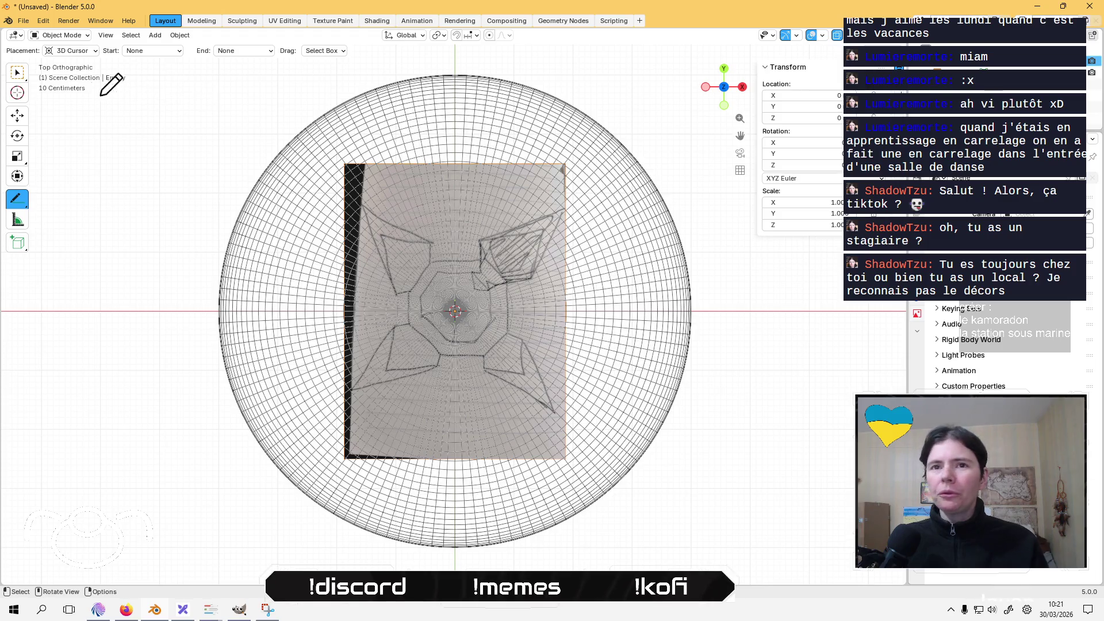
click(18, 155)
click(452, 273)
click(484, 328)
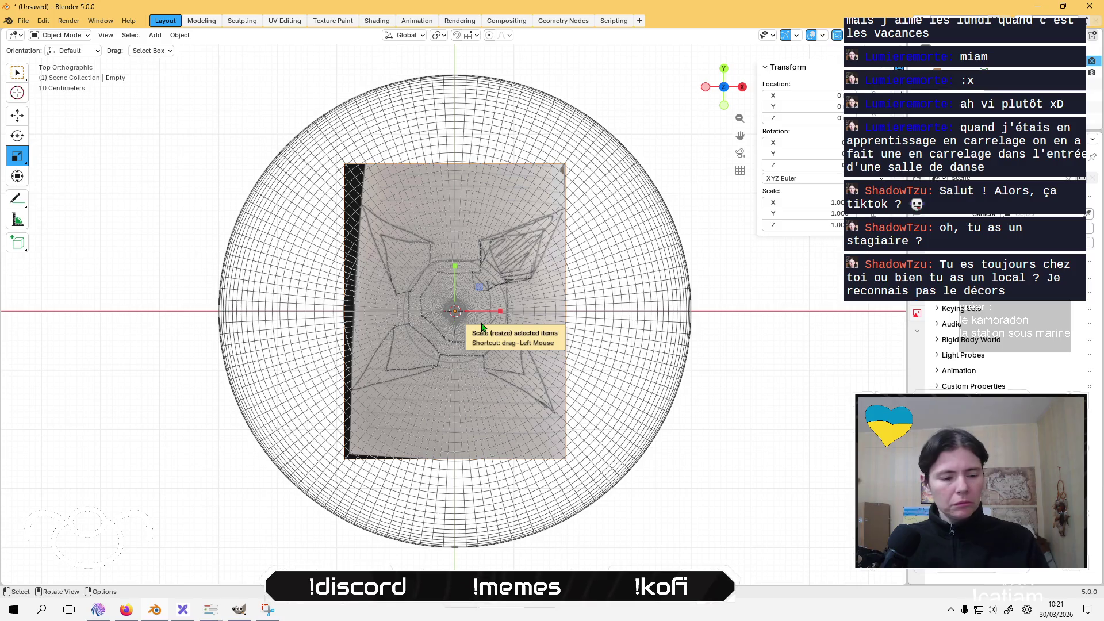
drag(533, 362, 571, 371)
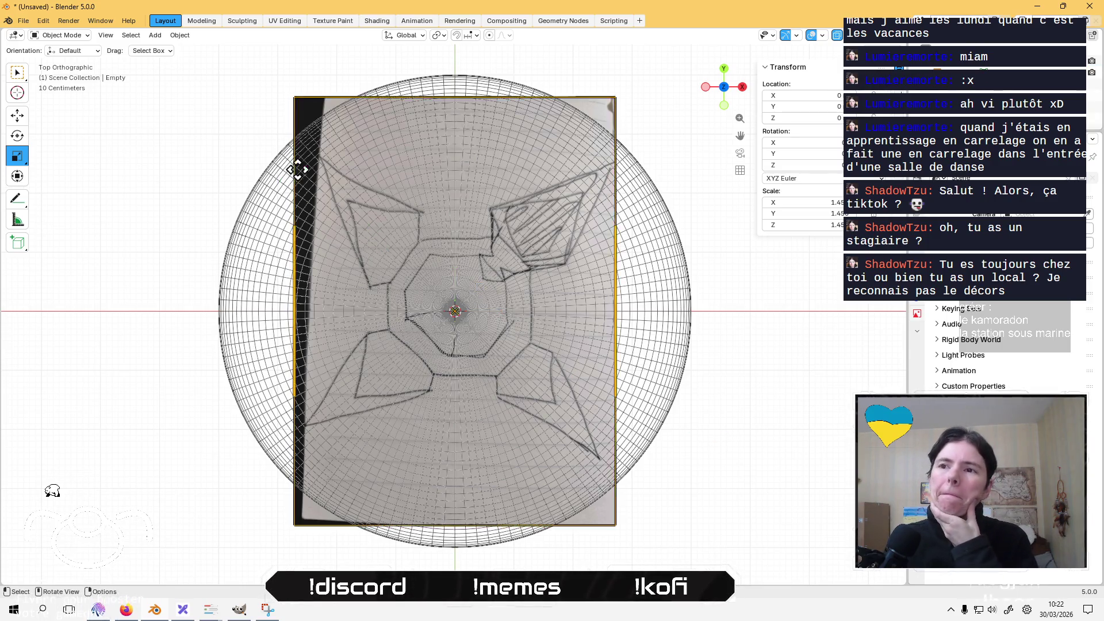
Select the Annotate tool with freehand strokes.
click(17, 198)
mouse_move(26, 206)
mouse_down()
mouse_move(55, 207)
mouse_move(86, 227)
mouse_move(101, 272)
mouse_up()
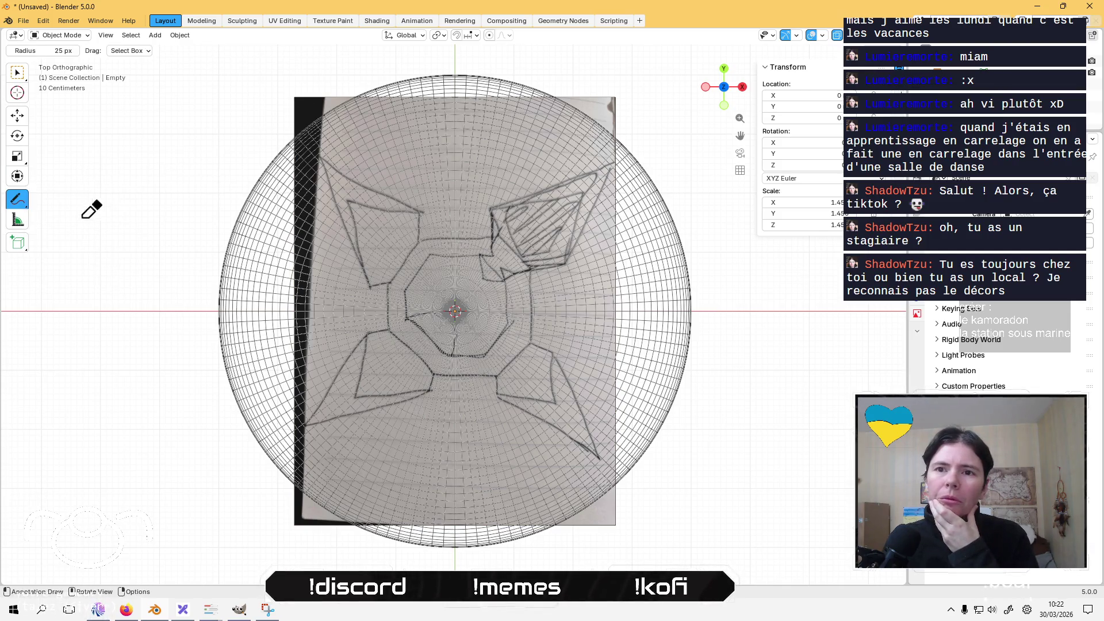
drag(19, 205, 86, 230)
drag(23, 201, 55, 207)
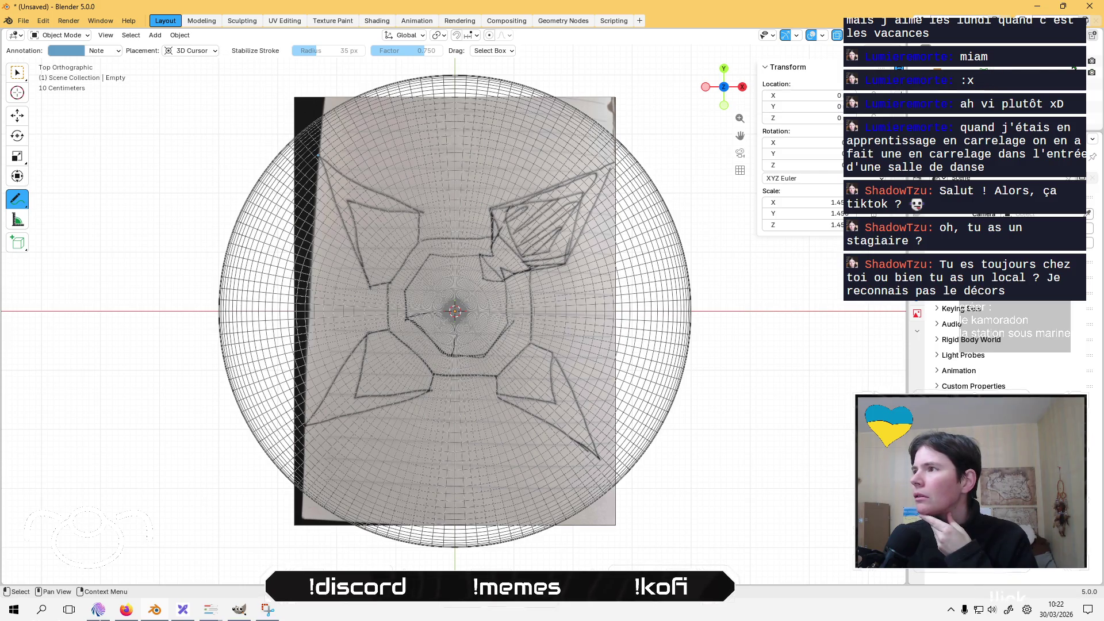
Push the reference image down along Z behind the dome and return to top orthographic view.
key(h)
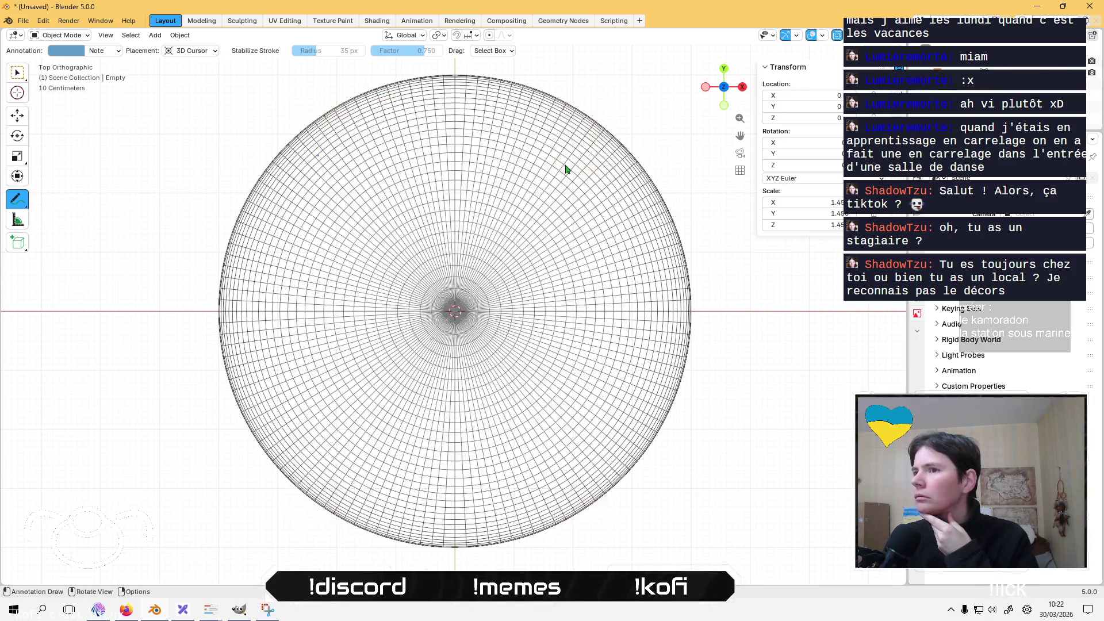
key(alt+h)
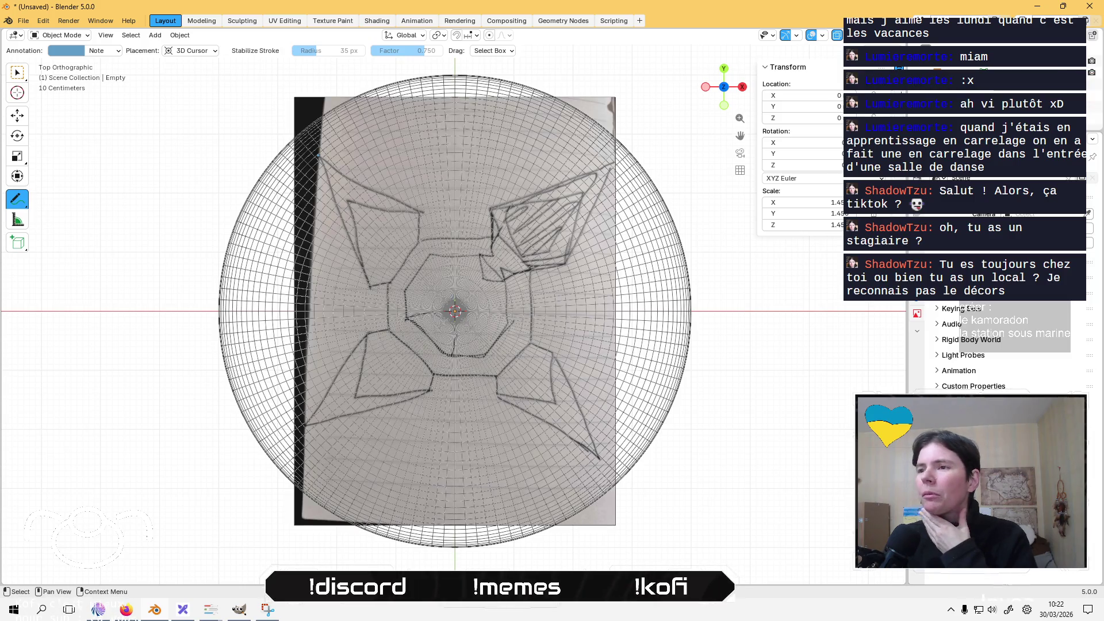
key(alt+a)
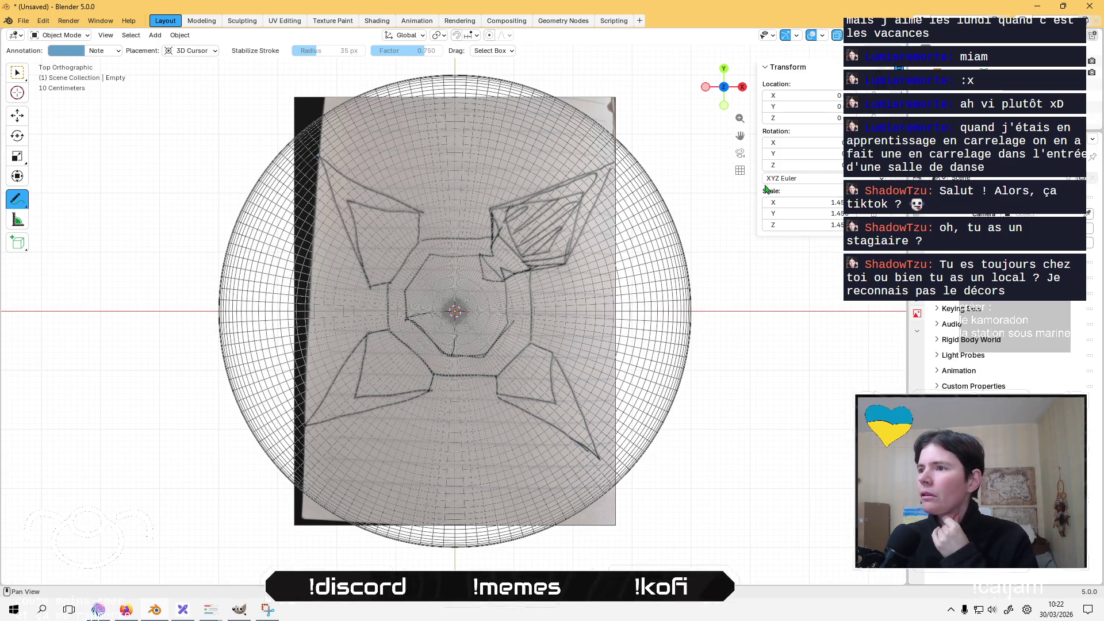
key(ctrl+z)
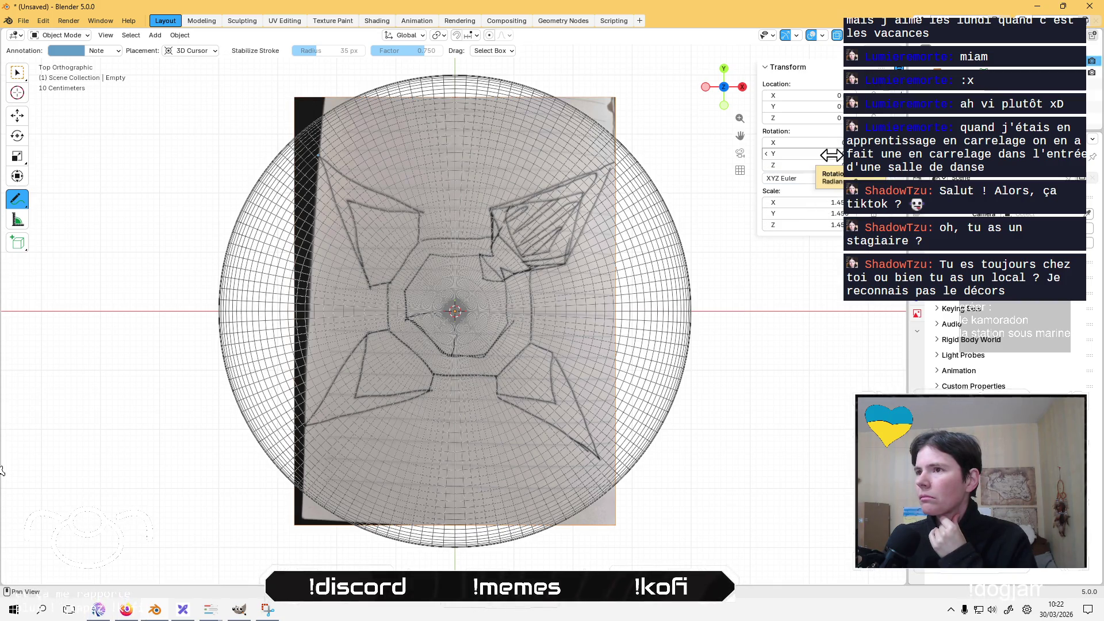
drag(831, 165, 830, 166)
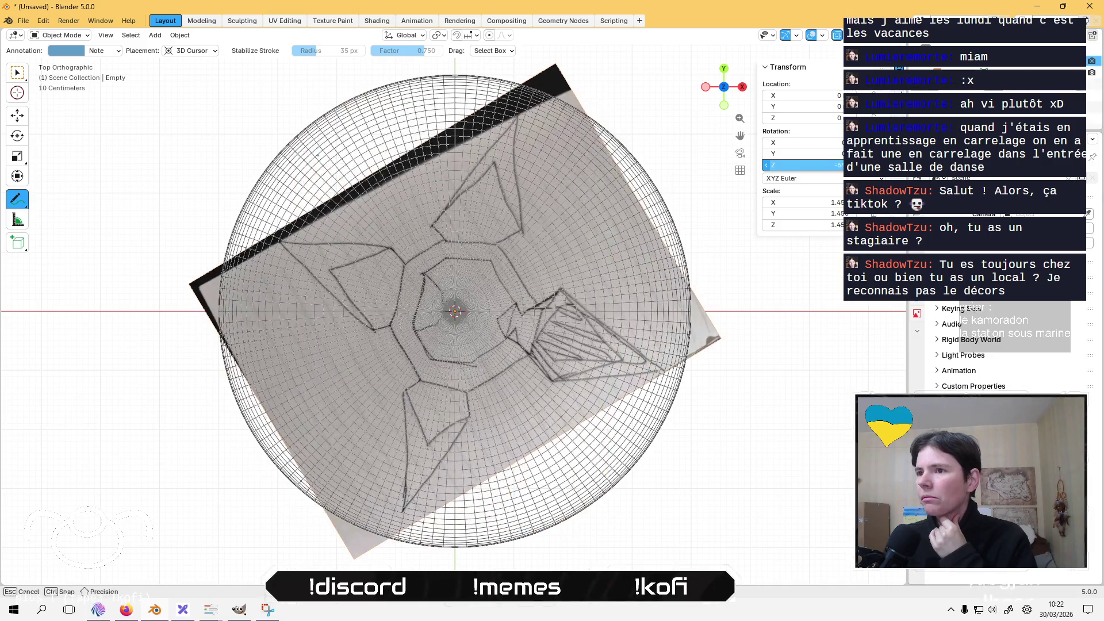
key(ctrl+z)
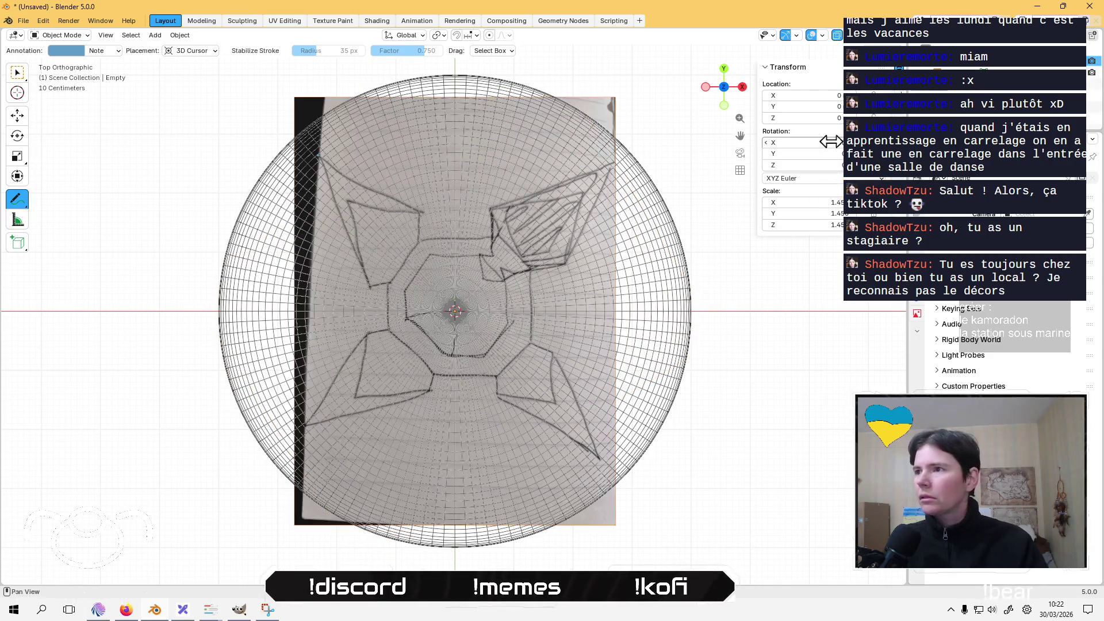
drag(834, 118, 828, 118)
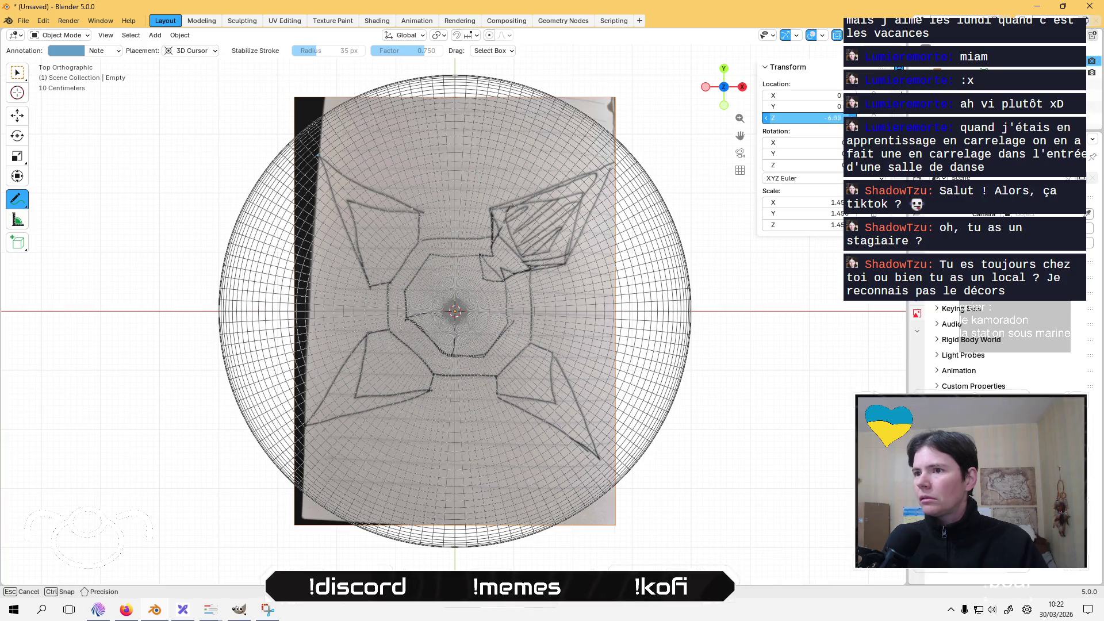
drag(679, 288, 679, 386)
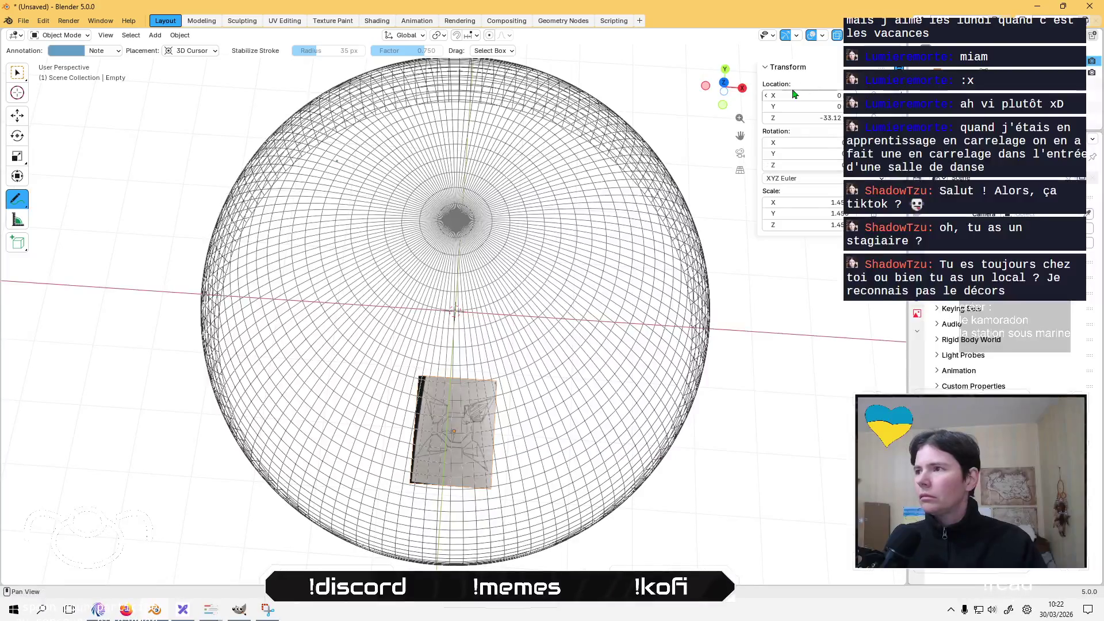
click(724, 84)
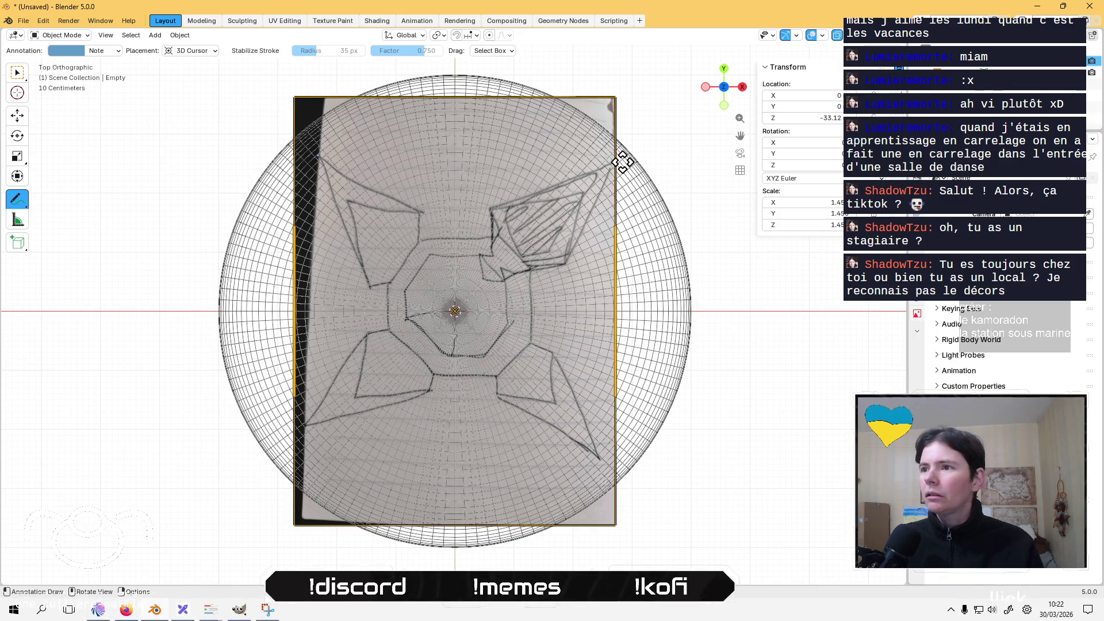
Adjust the top-view zoom and pan, undoing an accidental image resize.
scroll(621, 164, up, 2)
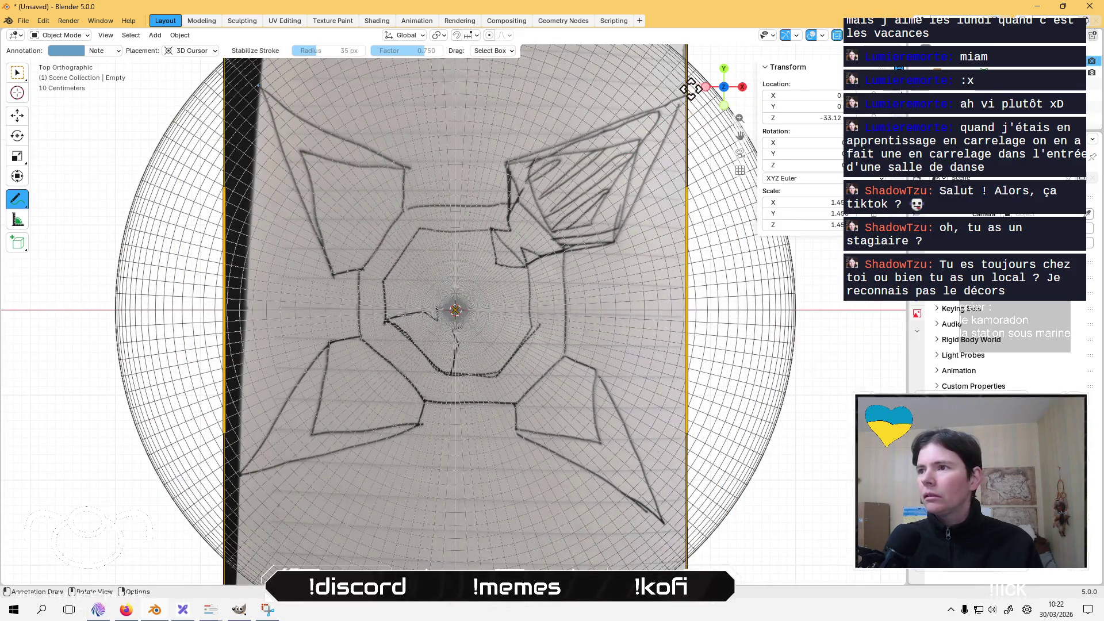
scroll(661, 112, up, 5)
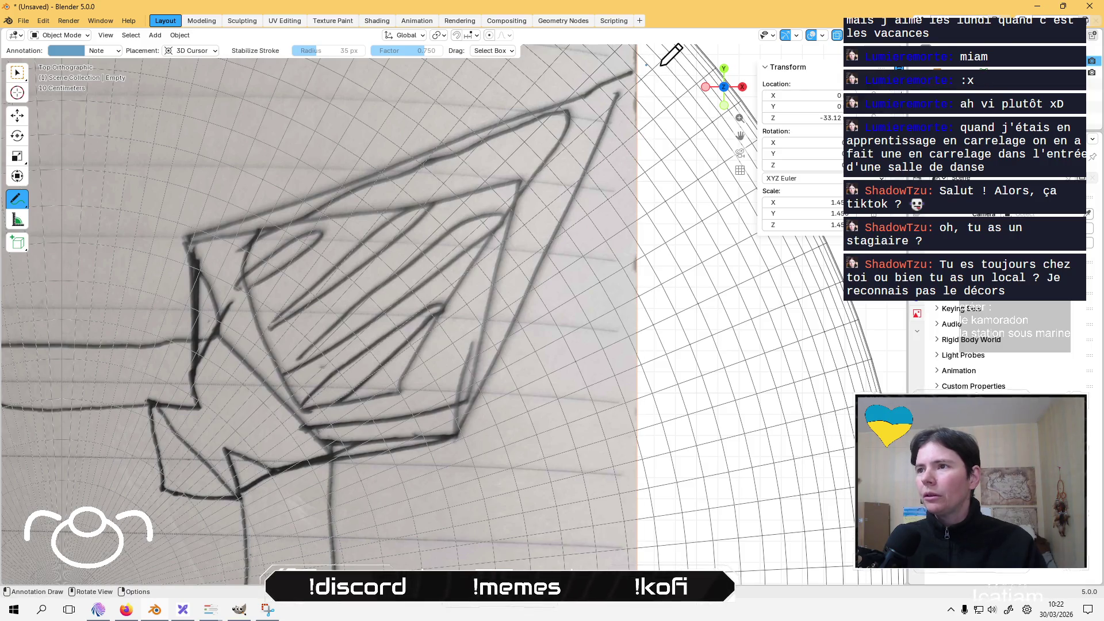
drag(637, 60, 647, 66)
key(ctrl+z)
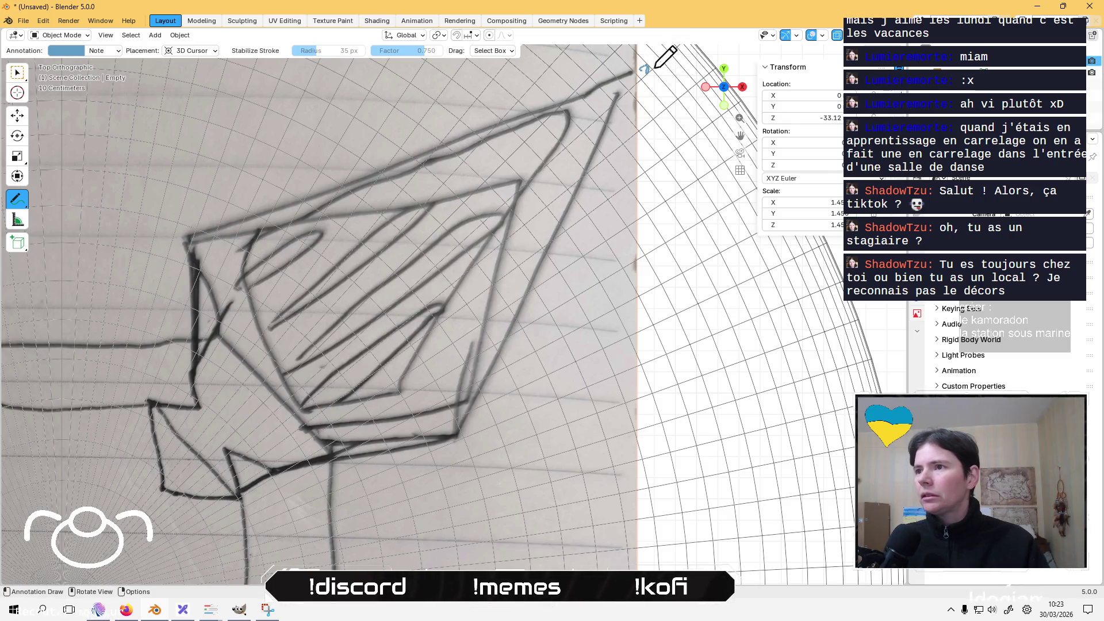
scroll(638, 153, down, 3)
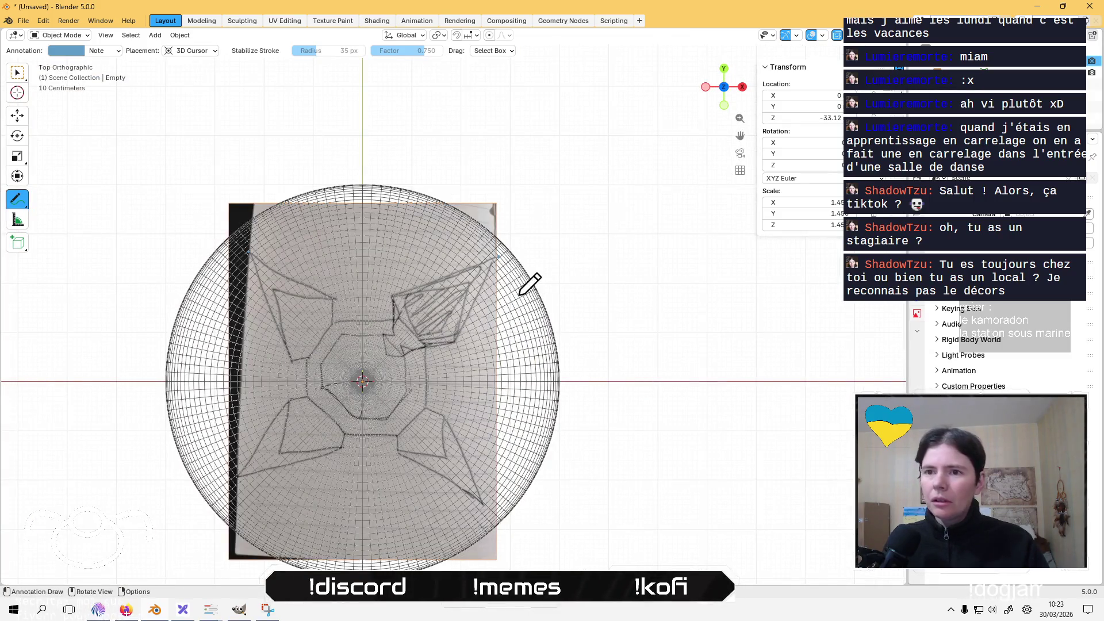
scroll(426, 382, down, 10)
scroll(426, 381, left, 6)
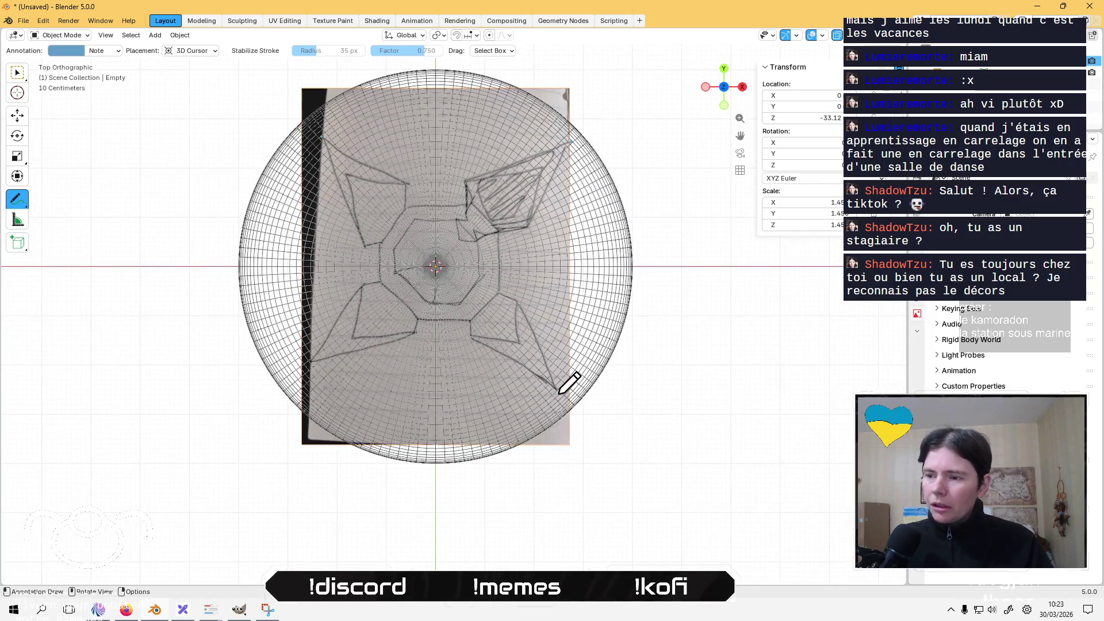
Trace the sketch's outer and inner centre octagons with blue annotation strokes.
drag(558, 391, 557, 392)
click(312, 361)
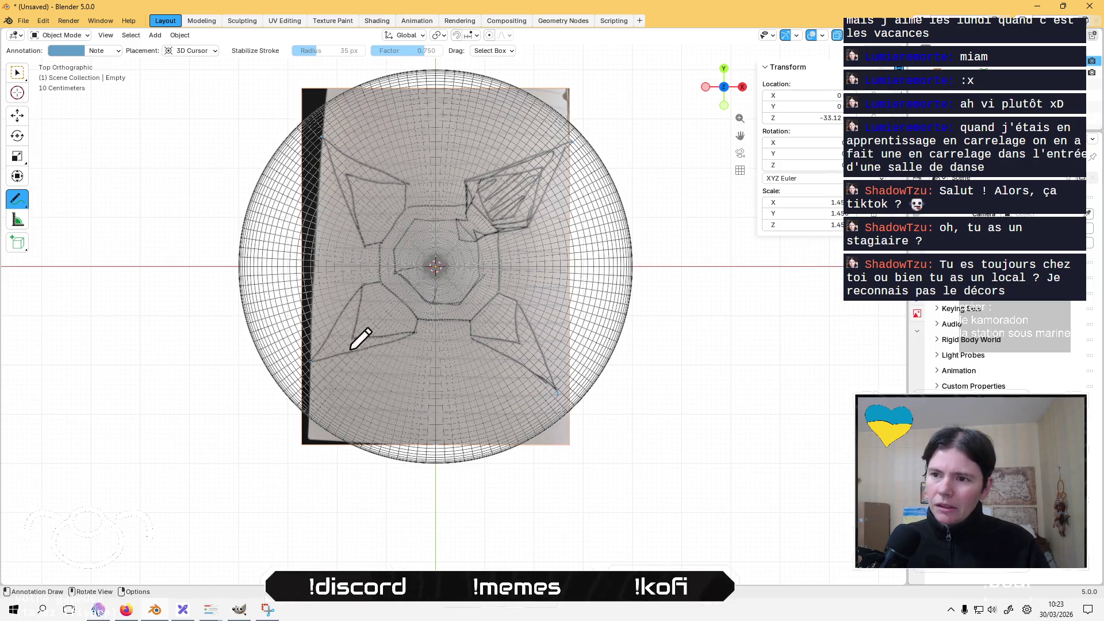
mouse_move(379, 245)
mouse_down()
mouse_move(375, 278)
mouse_move(417, 317)
mouse_move(467, 322)
mouse_move(495, 250)
mouse_move(494, 211)
mouse_move(411, 206)
mouse_up()
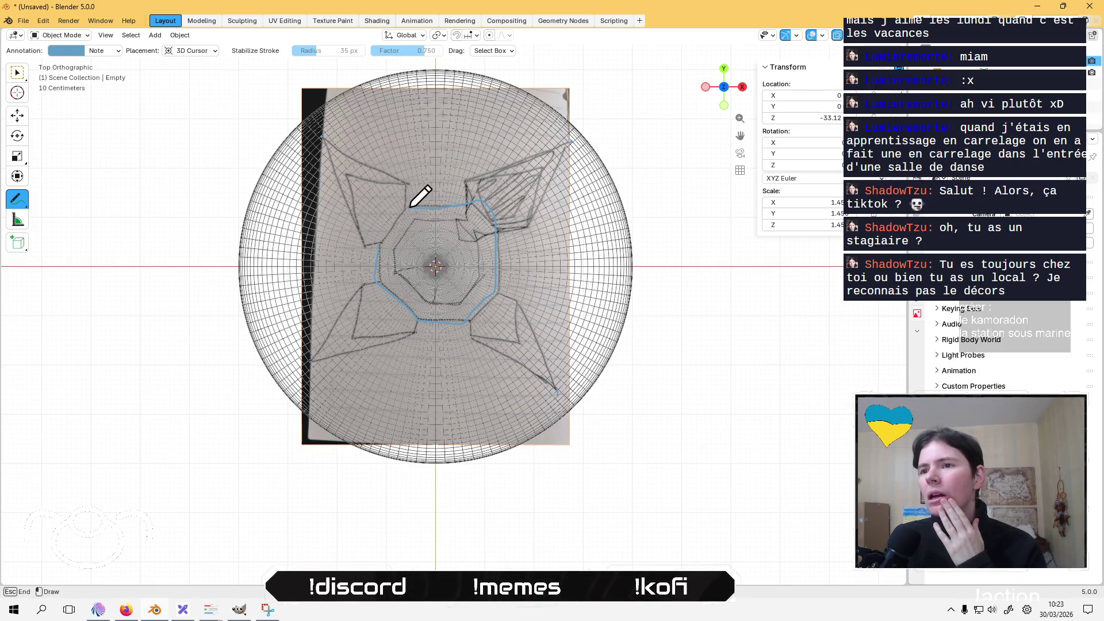
drag(371, 238, 364, 246)
mouse_move(410, 217)
mouse_down()
mouse_move(397, 248)
mouse_move(402, 280)
mouse_up()
drag(464, 305, 477, 254)
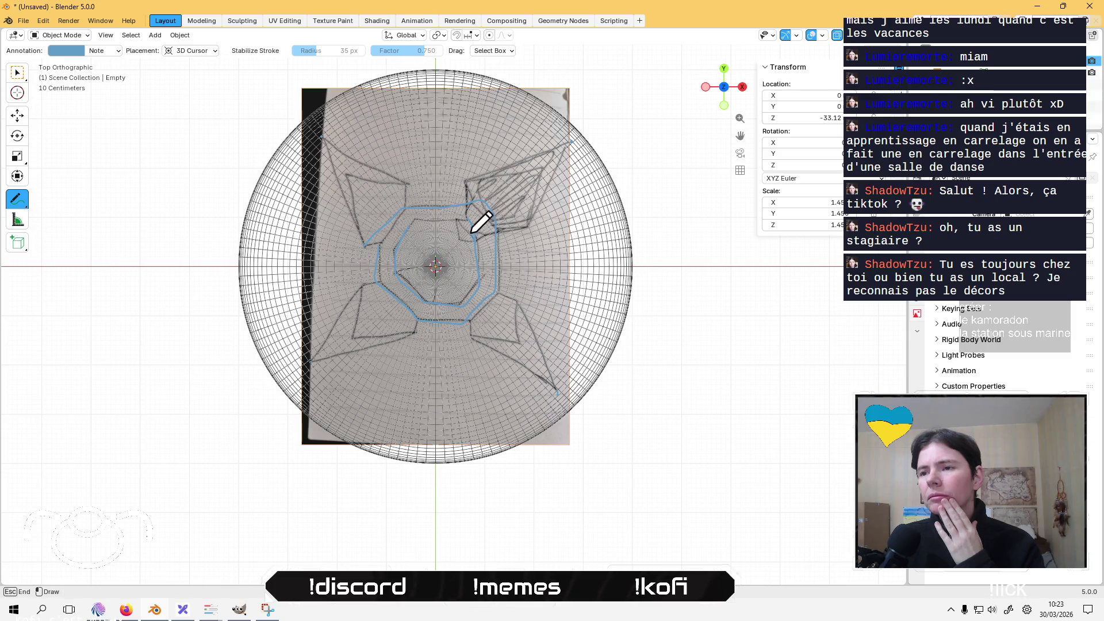
drag(395, 245, 409, 270)
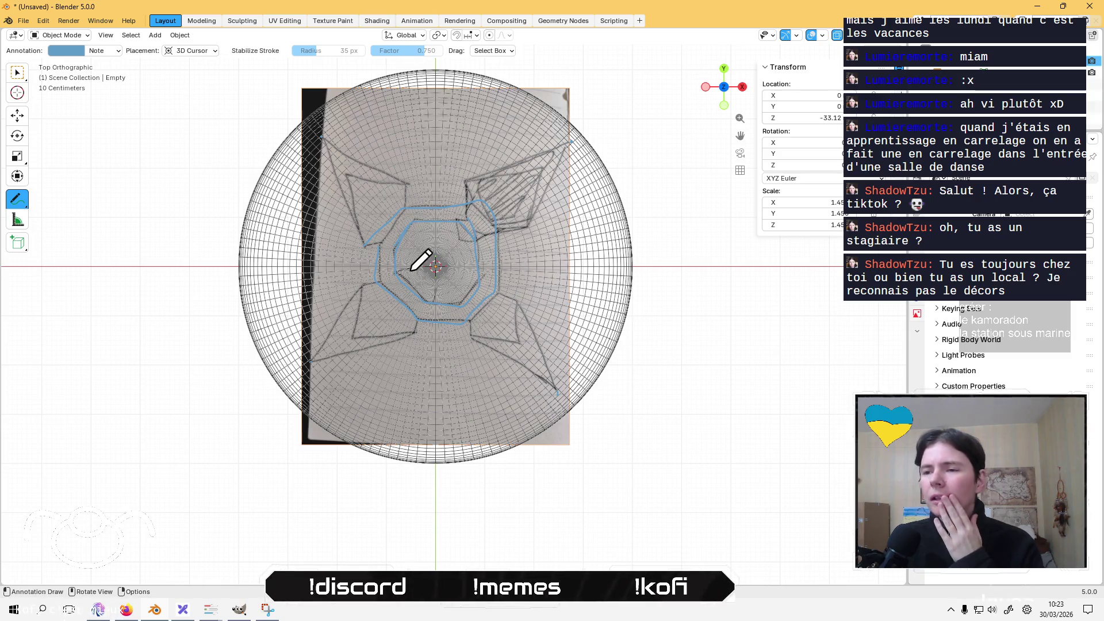
Trace the upper-right, upper-left and lower-right blade outlines.
drag(465, 185, 463, 203)
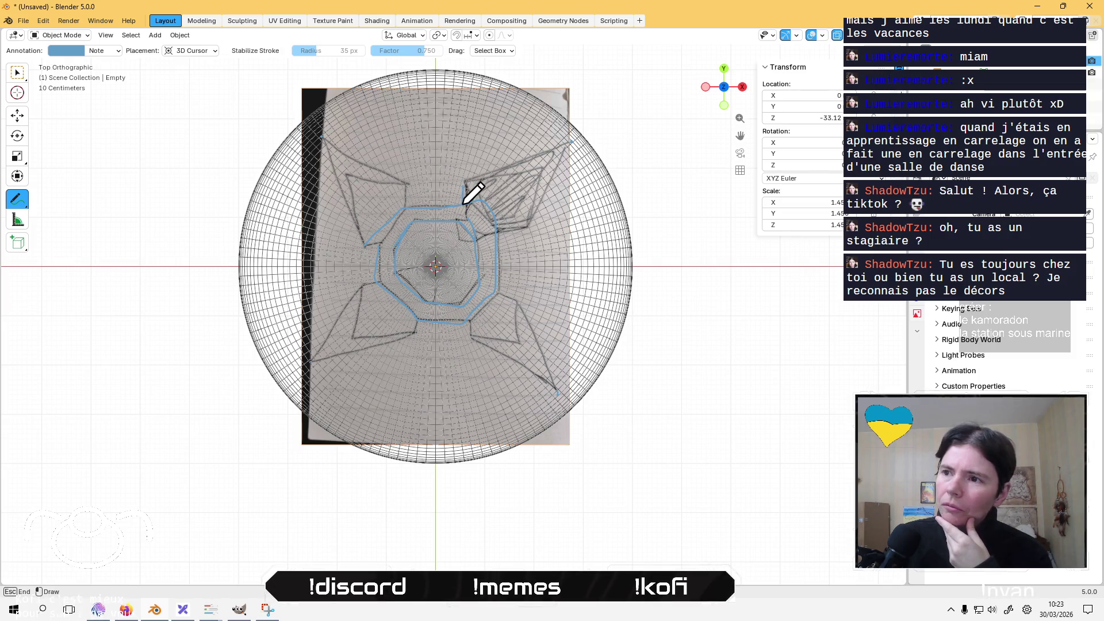
mouse_move(459, 242)
mouse_down()
mouse_move(518, 230)
mouse_move(567, 149)
mouse_move(464, 180)
mouse_up()
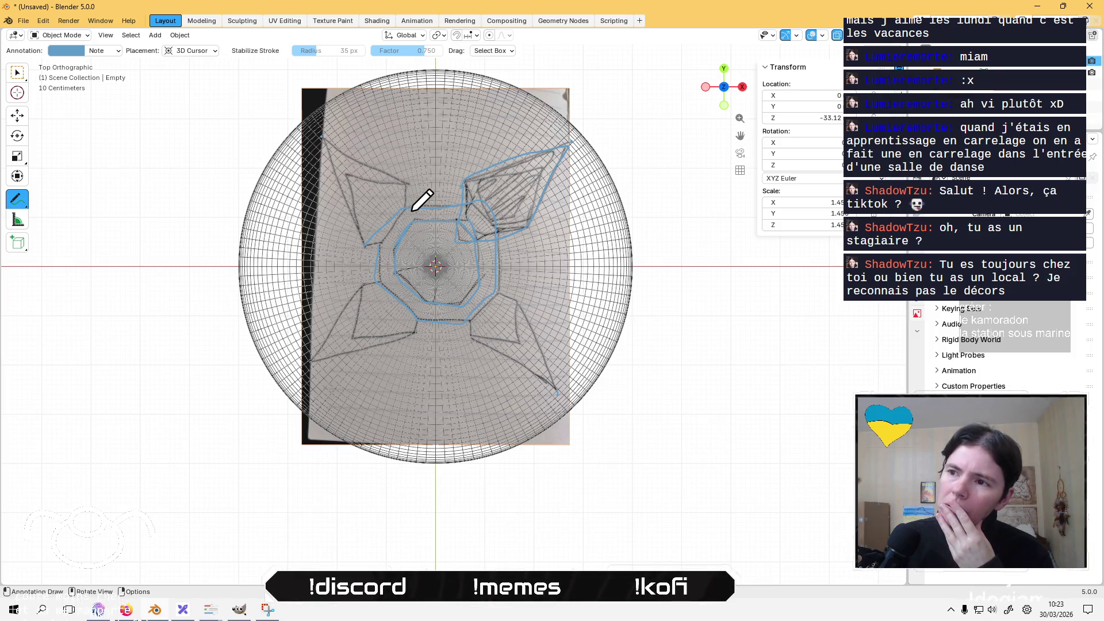
drag(420, 244, 415, 215)
mouse_move(370, 152)
mouse_down()
mouse_move(322, 139)
mouse_move(351, 223)
mouse_move(400, 247)
mouse_move(318, 349)
mouse_up()
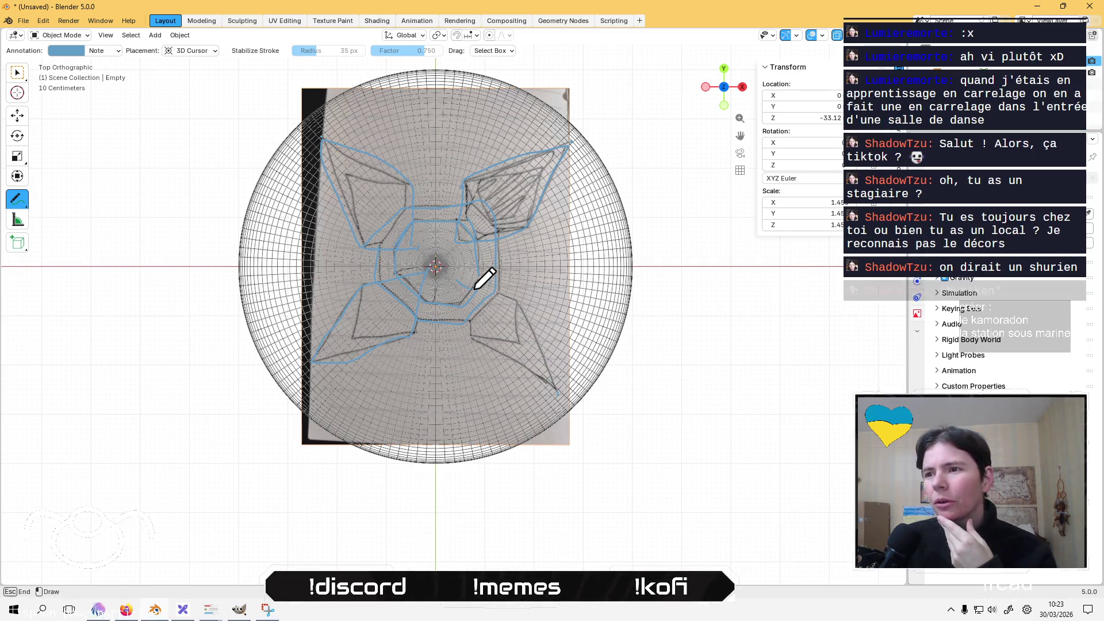
mouse_move(499, 293)
mouse_down()
mouse_move(553, 381)
mouse_move(483, 342)
mouse_up()
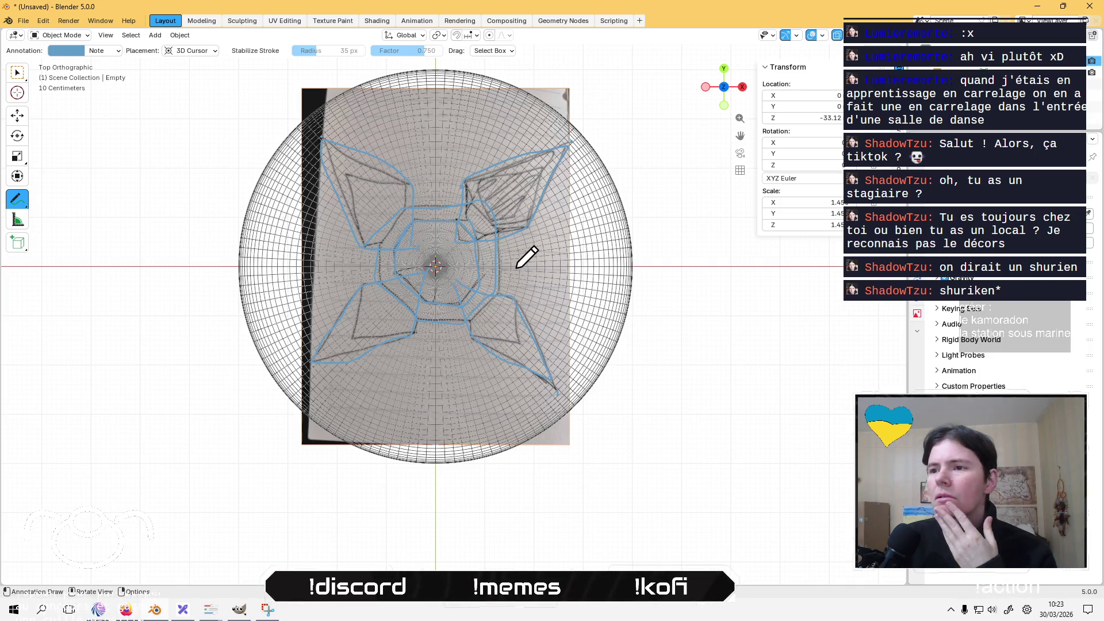
Check the strokes from an angle, return to top view, and set Placement to Surface.
mouse_move(684, 393)
mouse_down()
mouse_move(690, 180)
mouse_move(692, 374)
mouse_move(691, 338)
mouse_up()
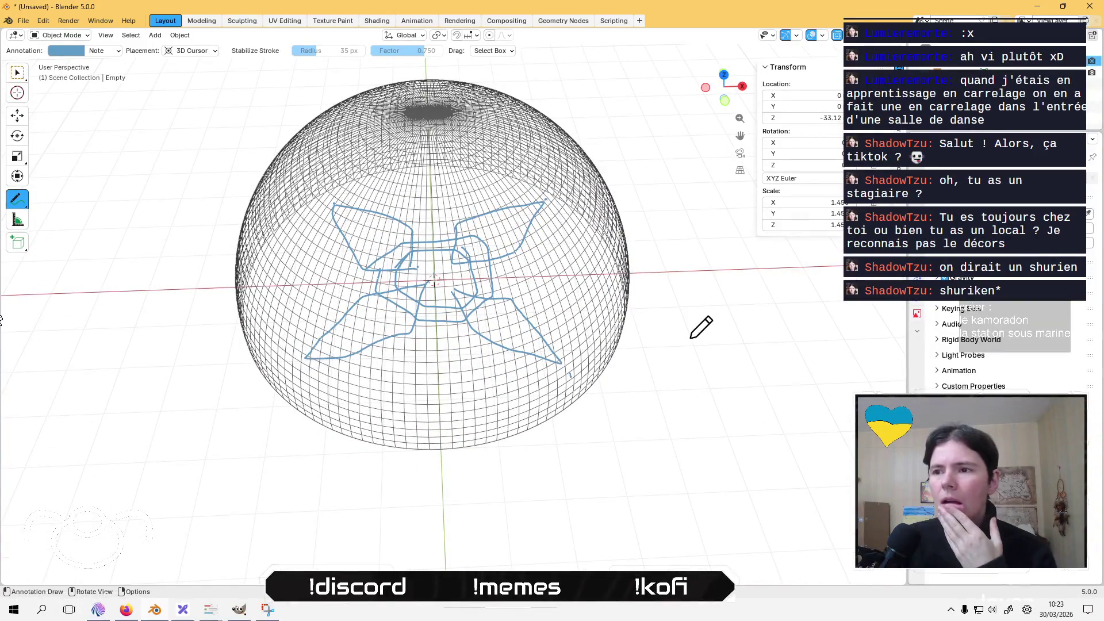
click(724, 75)
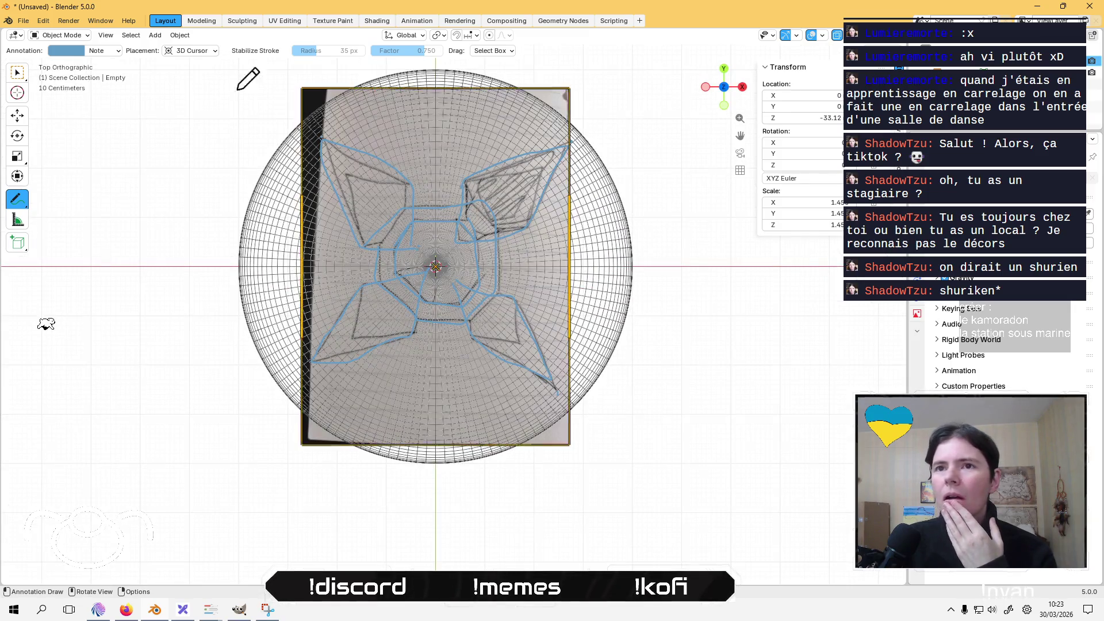
click(184, 50)
click(184, 86)
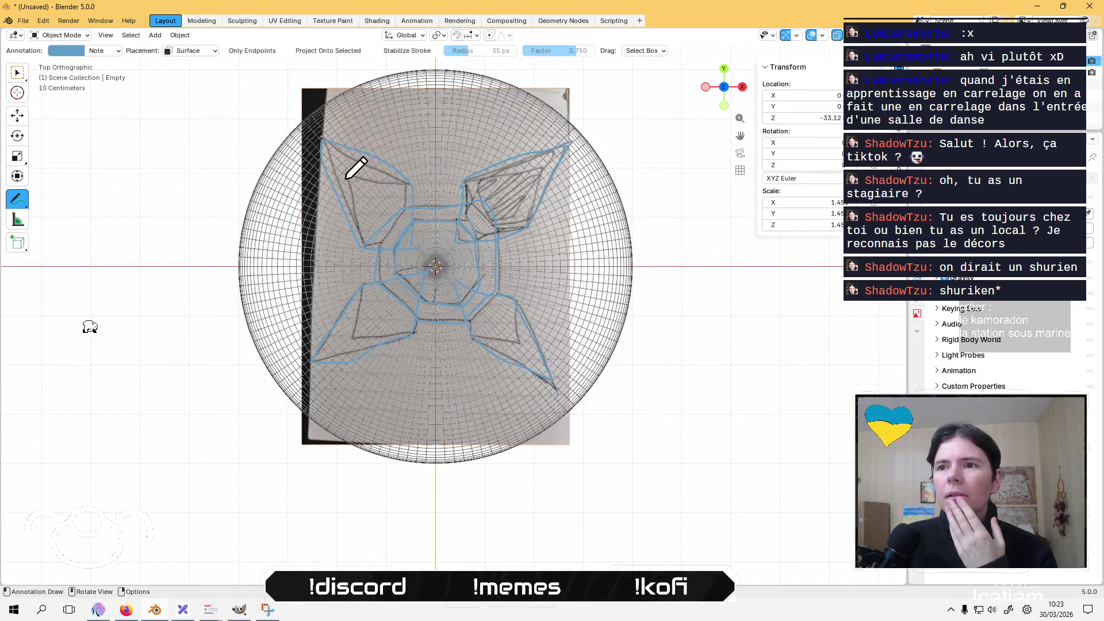
Retrace the shuriken's top, lower-right and lower-left blades onto the dome's surface.
mouse_move(322, 136)
mouse_down()
mouse_move(410, 178)
mouse_move(410, 248)
mouse_move(368, 246)
mouse_move(341, 210)
mouse_move(318, 140)
mouse_up()
mouse_move(404, 205)
mouse_down()
mouse_move(468, 203)
mouse_move(500, 235)
mouse_move(494, 291)
mouse_move(467, 321)
mouse_move(415, 318)
mouse_move(380, 284)
mouse_move(394, 245)
mouse_move(457, 219)
mouse_move(473, 288)
mouse_move(423, 299)
mouse_up()
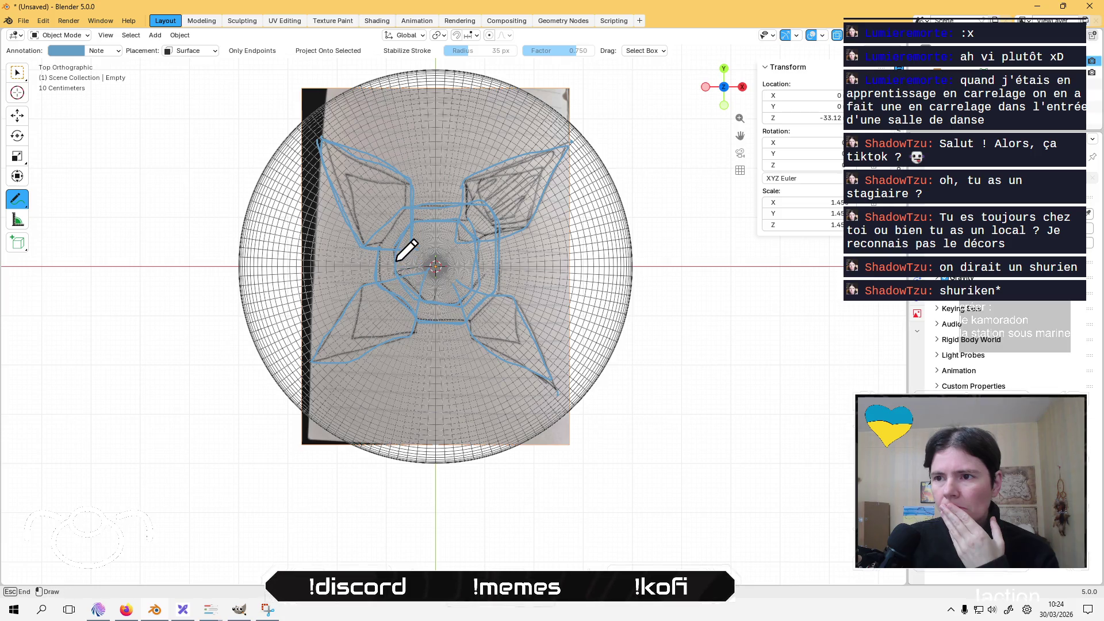
mouse_move(400, 244)
mouse_down()
mouse_move(456, 213)
mouse_move(460, 183)
mouse_move(566, 144)
mouse_move(527, 226)
mouse_up()
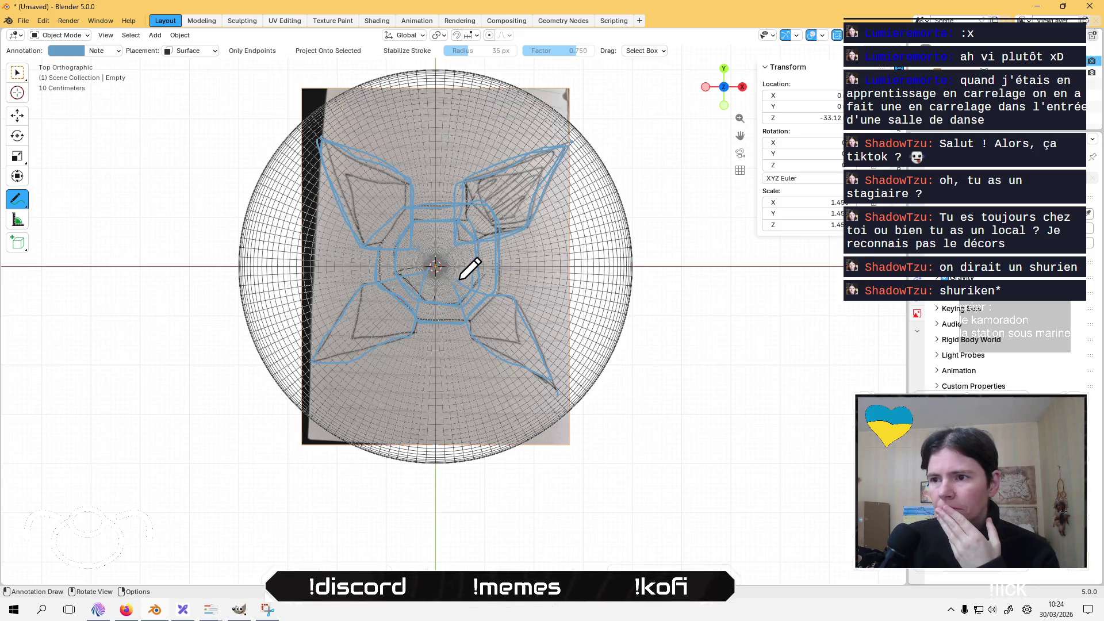
mouse_move(452, 281)
mouse_down()
mouse_move(524, 317)
mouse_move(554, 378)
mouse_move(526, 371)
mouse_up()
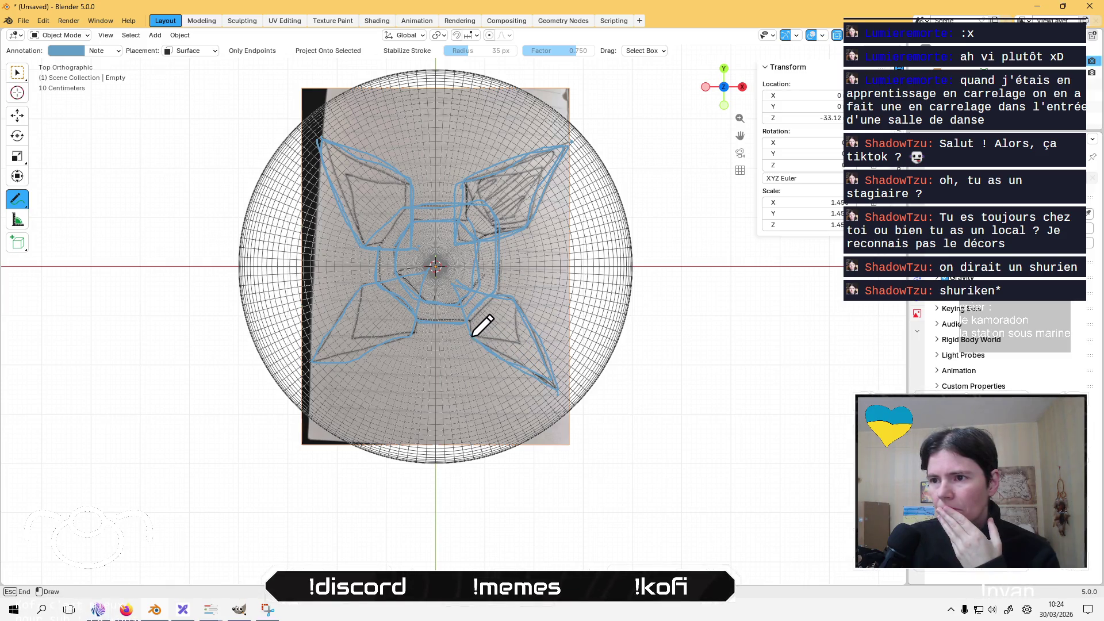
mouse_move(433, 261)
mouse_down()
mouse_move(424, 318)
mouse_move(312, 360)
mouse_move(370, 278)
mouse_move(454, 253)
mouse_move(678, 338)
mouse_move(677, 180)
mouse_move(659, 210)
mouse_up()
Erase stray strokes near the dome's base, return to Annotate, and hide the sketch reference.
mouse_move(16, 203)
mouse_down()
mouse_move(69, 272)
mouse_move(95, 276)
mouse_up()
mouse_move(425, 350)
mouse_down()
mouse_move(382, 315)
mouse_move(315, 308)
mouse_move(538, 294)
mouse_move(592, 315)
mouse_move(419, 320)
mouse_move(407, 334)
mouse_up()
mouse_move(687, 189)
mouse_down()
mouse_move(666, 308)
mouse_move(698, 317)
mouse_up()
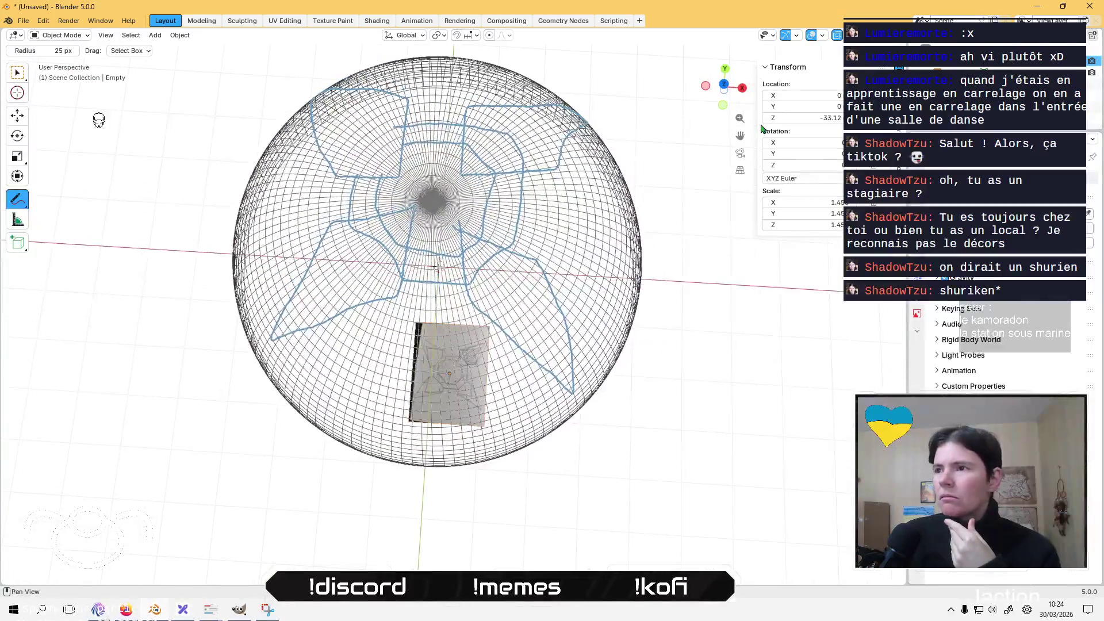
click(724, 84)
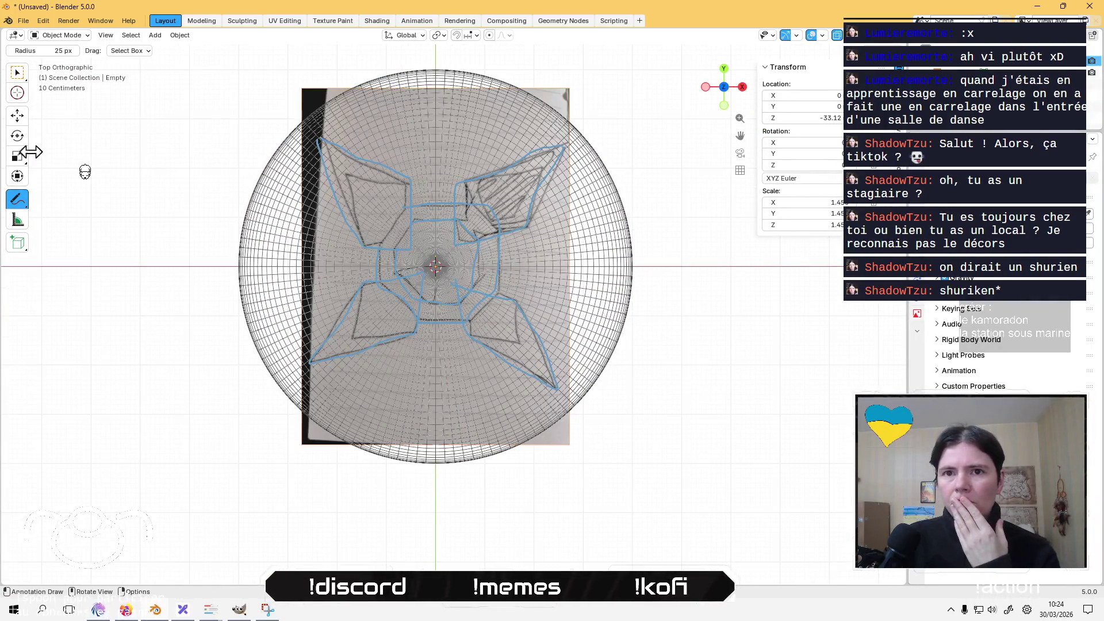
drag(17, 199, 55, 203)
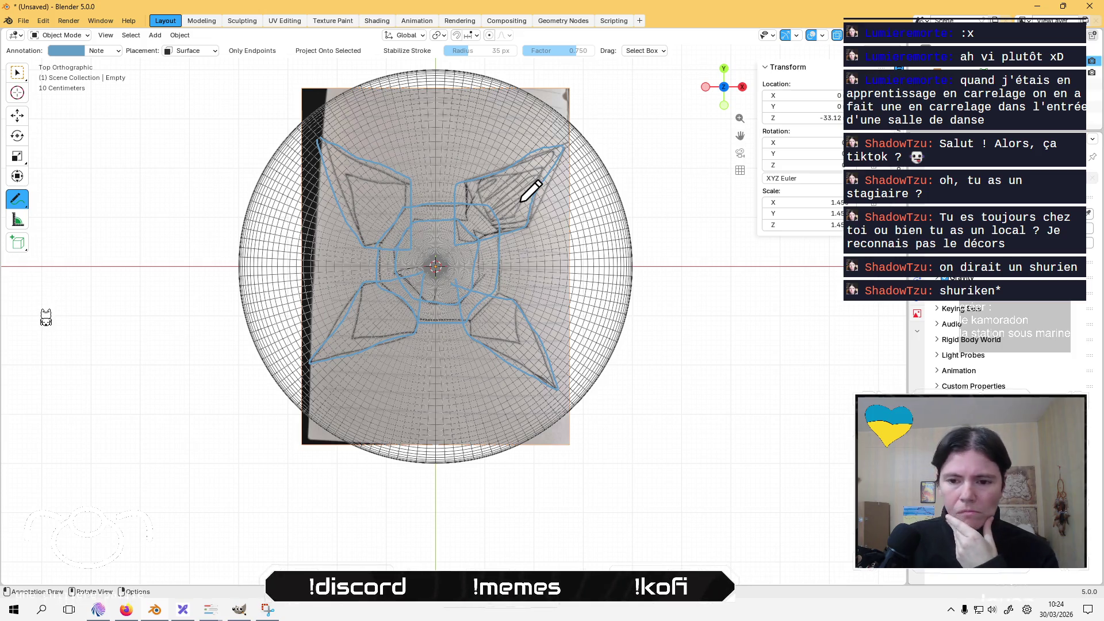
click(1080, 60)
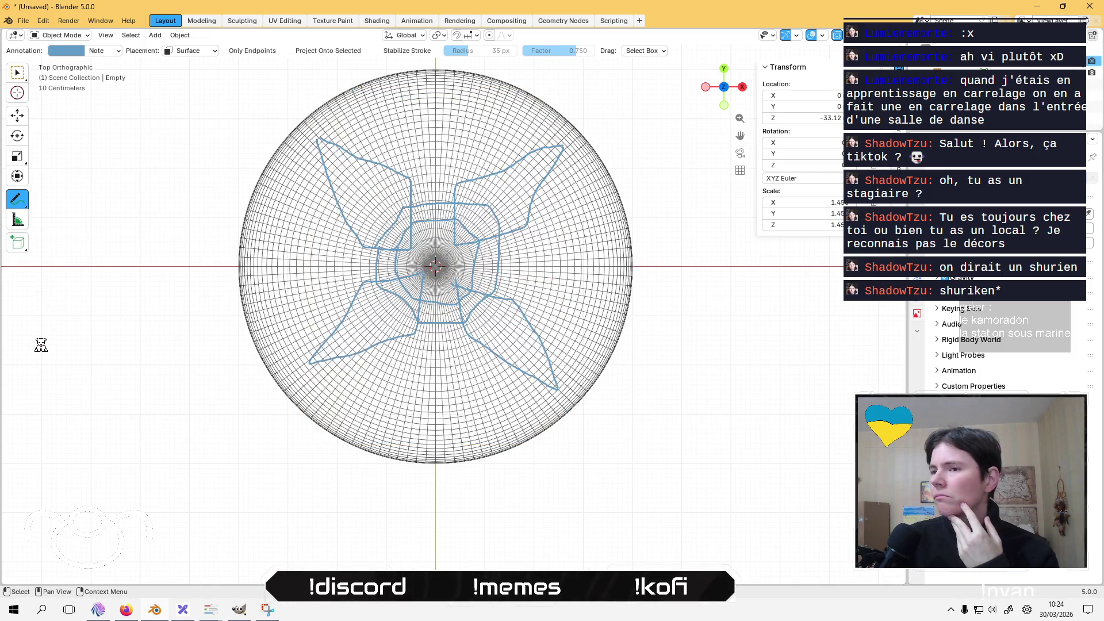
Switch the viewport to Solid shading and draw a new stroke on the dome.
drag(664, 380, 659, 293)
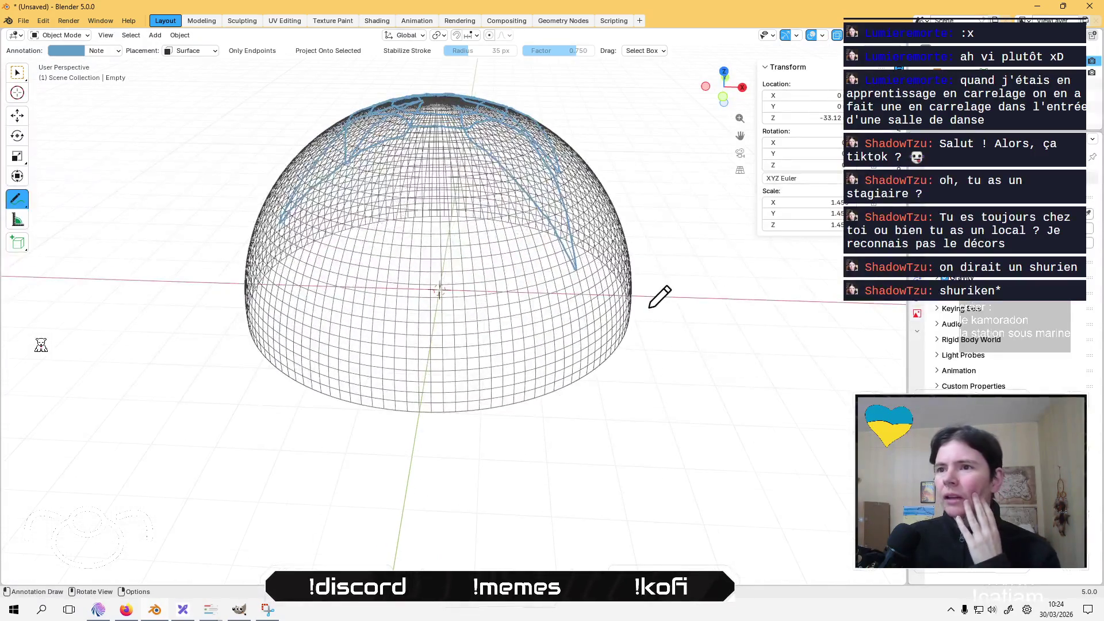
scroll(661, 293, down, 2)
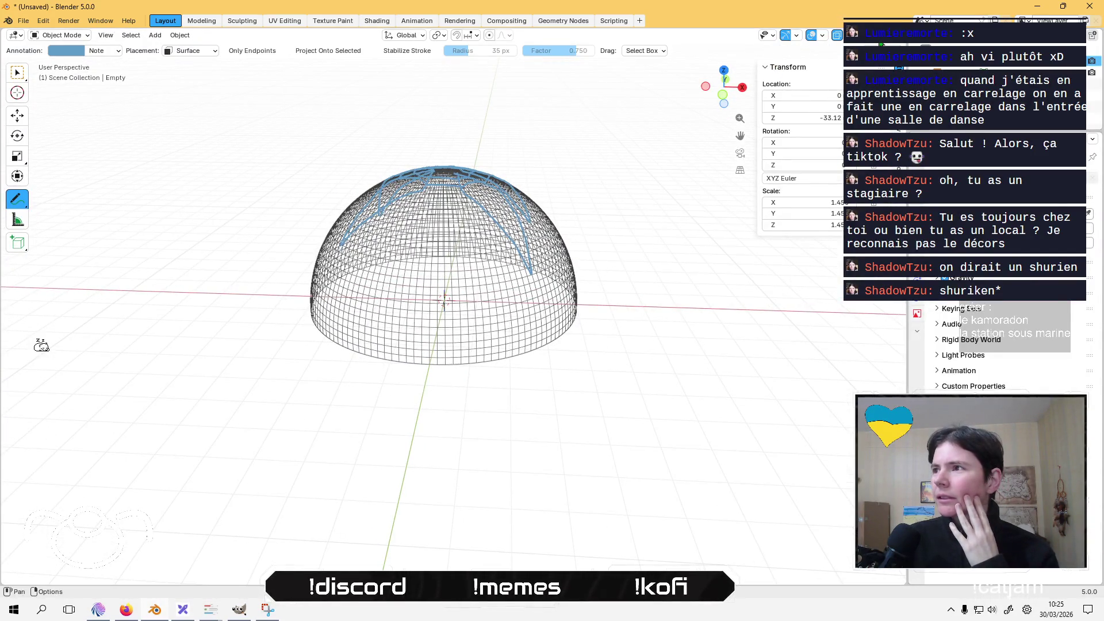
click(849, 35)
mouse_move(557, 247)
mouse_down()
mouse_move(589, 239)
mouse_move(503, 182)
mouse_move(581, 189)
mouse_move(594, 180)
mouse_move(565, 159)
mouse_move(454, 333)
mouse_up()
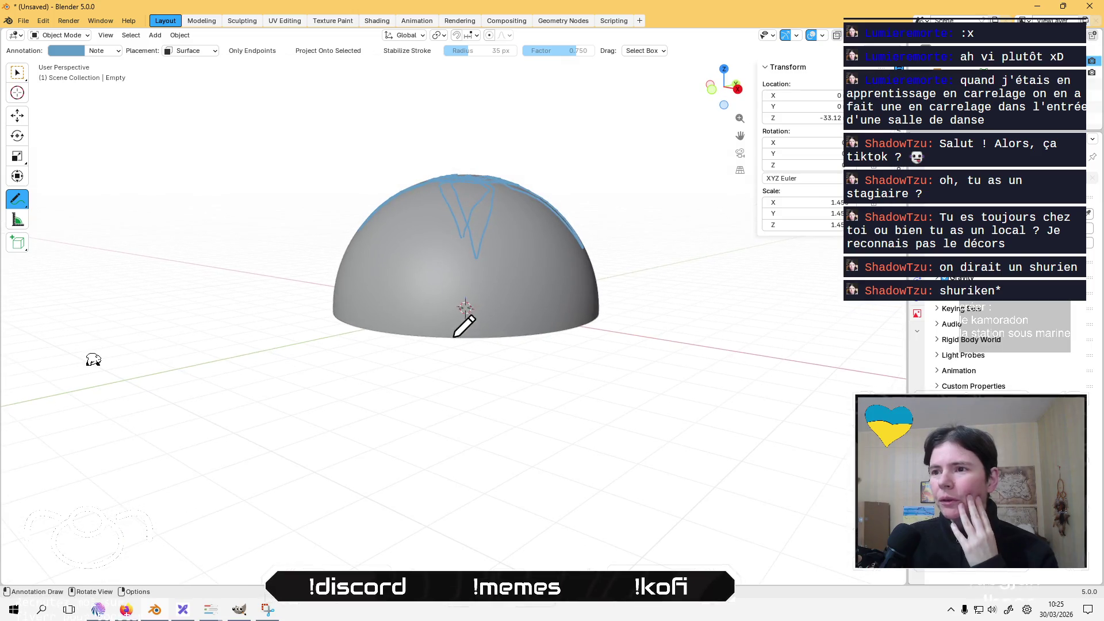
mouse_move(476, 294)
mouse_down()
mouse_move(462, 332)
mouse_move(488, 322)
mouse_up()
Draw another stroke down the dome, then orbit to inspect it from below, side and top.
mouse_move(574, 323)
mouse_down()
mouse_move(588, 316)
mouse_move(502, 323)
mouse_move(524, 320)
mouse_move(550, 355)
mouse_move(462, 371)
mouse_move(440, 332)
mouse_move(460, 330)
mouse_move(446, 330)
mouse_move(458, 380)
mouse_up()
mouse_move(441, 333)
mouse_down()
mouse_move(425, 374)
mouse_move(506, 364)
mouse_move(455, 348)
mouse_move(473, 316)
mouse_move(453, 312)
mouse_move(444, 369)
mouse_up()
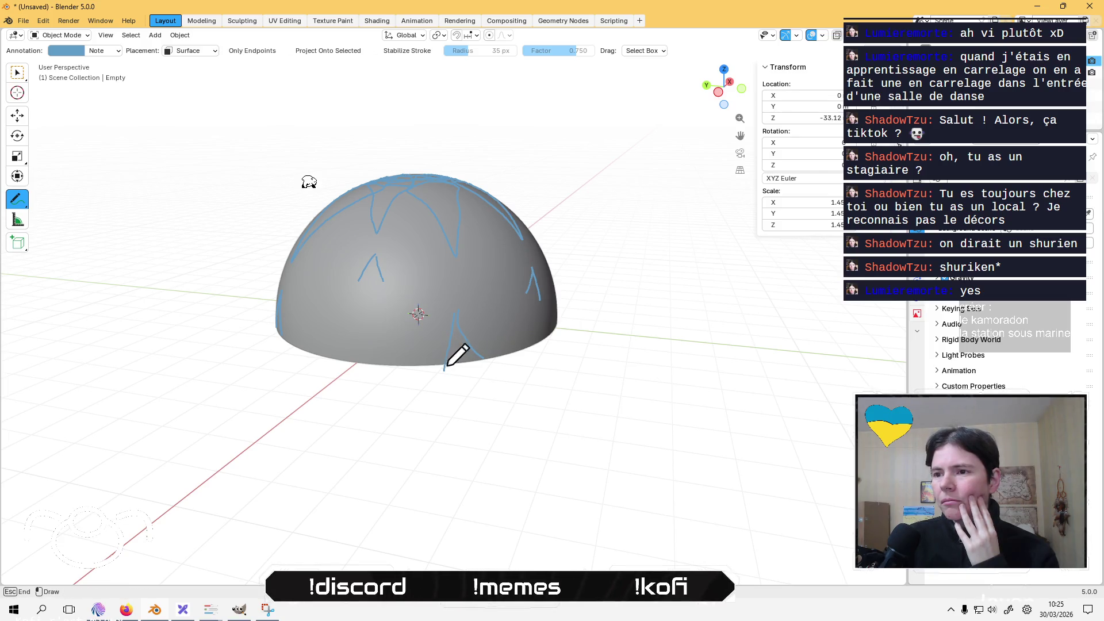
mouse_move(540, 345)
mouse_down()
mouse_move(514, 397)
mouse_move(464, 318)
mouse_move(554, 325)
mouse_move(630, 357)
mouse_move(648, 345)
mouse_move(461, 319)
mouse_move(342, 350)
mouse_up()
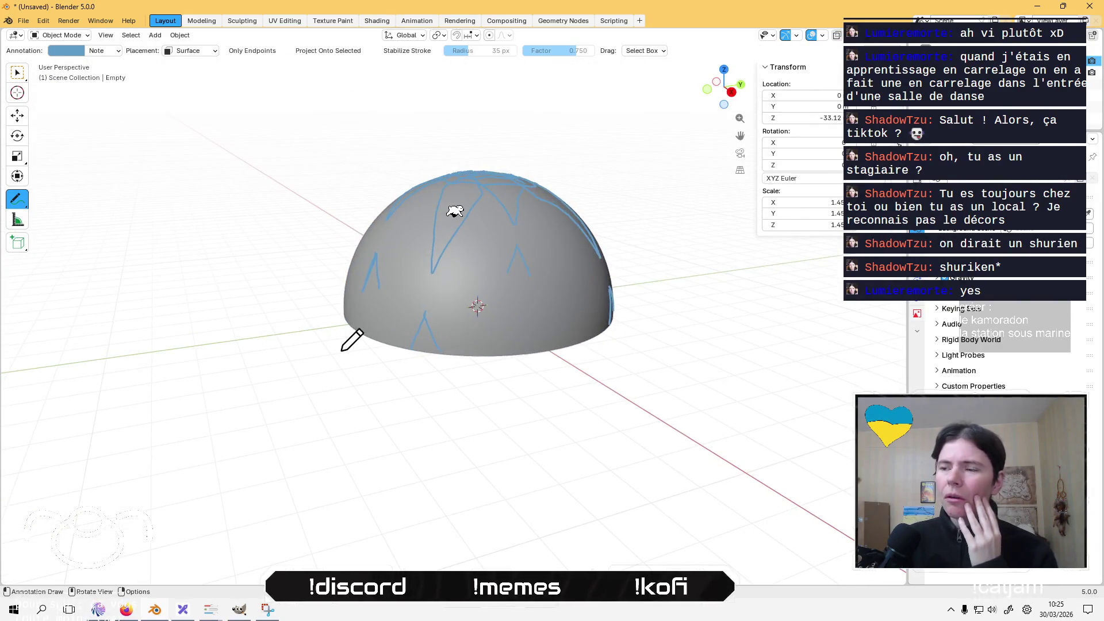
mouse_move(299, 161)
mouse_down()
mouse_move(385, 263)
mouse_move(446, 160)
mouse_move(519, 157)
mouse_up()
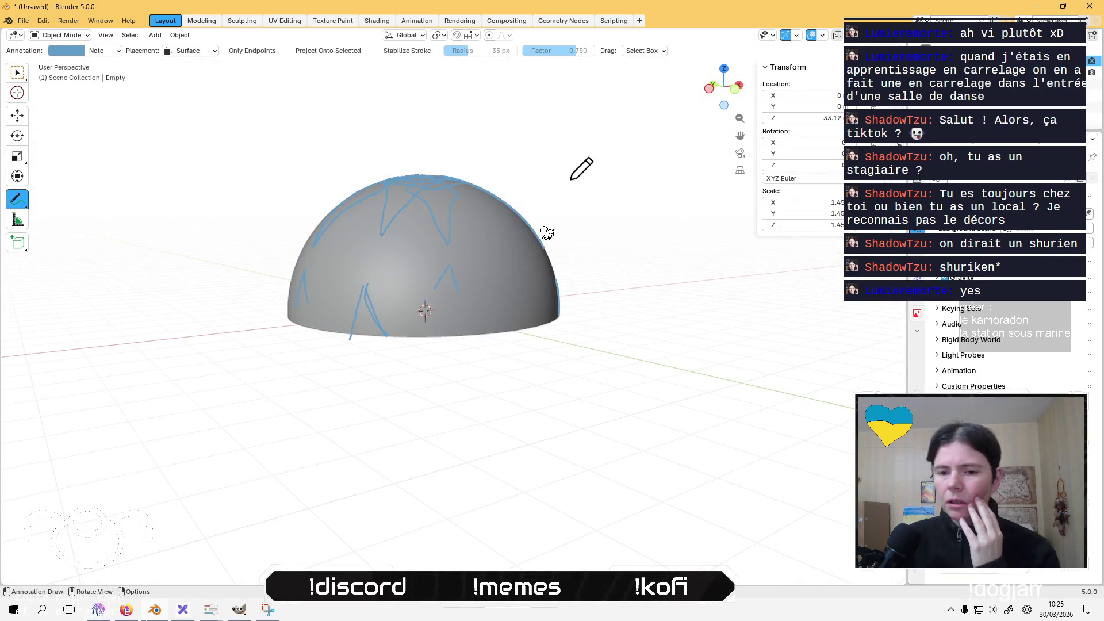
mouse_move(557, 175)
mouse_down()
mouse_move(539, 212)
mouse_move(454, 236)
mouse_move(411, 264)
mouse_move(419, 239)
mouse_move(515, 174)
mouse_move(564, 180)
mouse_move(593, 217)
mouse_move(560, 224)
mouse_move(510, 202)
mouse_move(411, 230)
mouse_up()
mouse_move(645, 244)
mouse_down()
mouse_move(636, 182)
mouse_move(564, 197)
mouse_move(555, 276)
mouse_move(572, 233)
mouse_up()
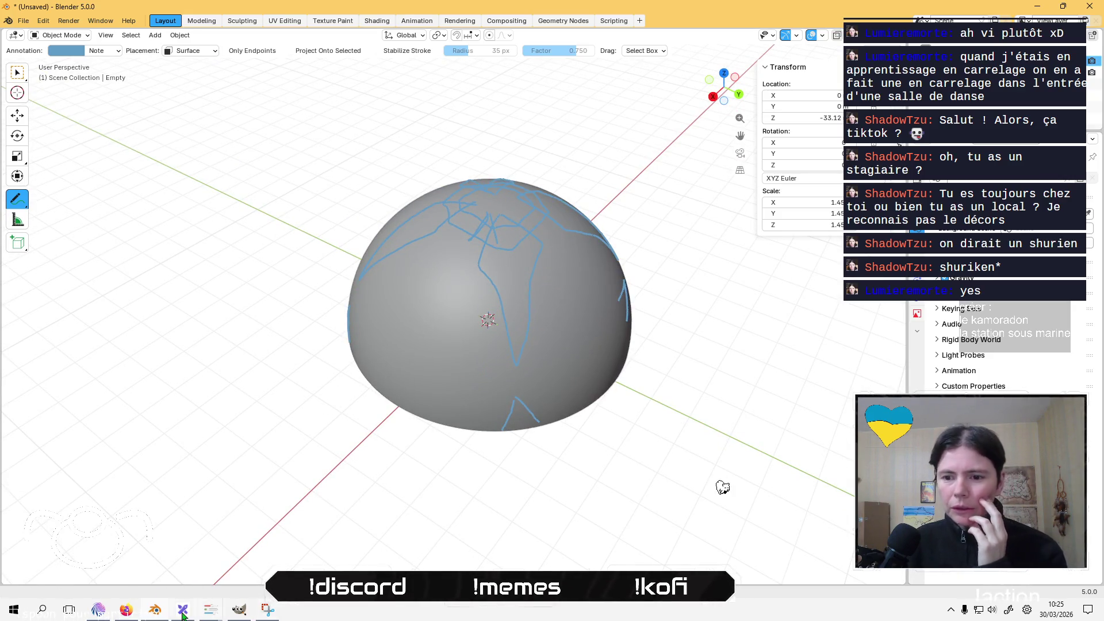
click(98, 609)
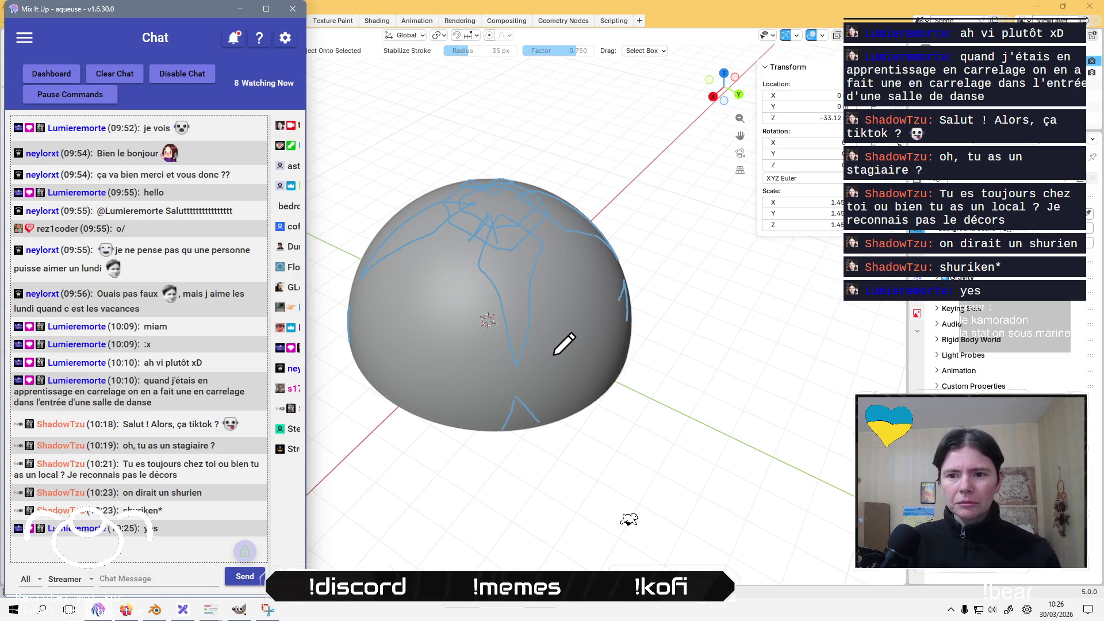
click(684, 278)
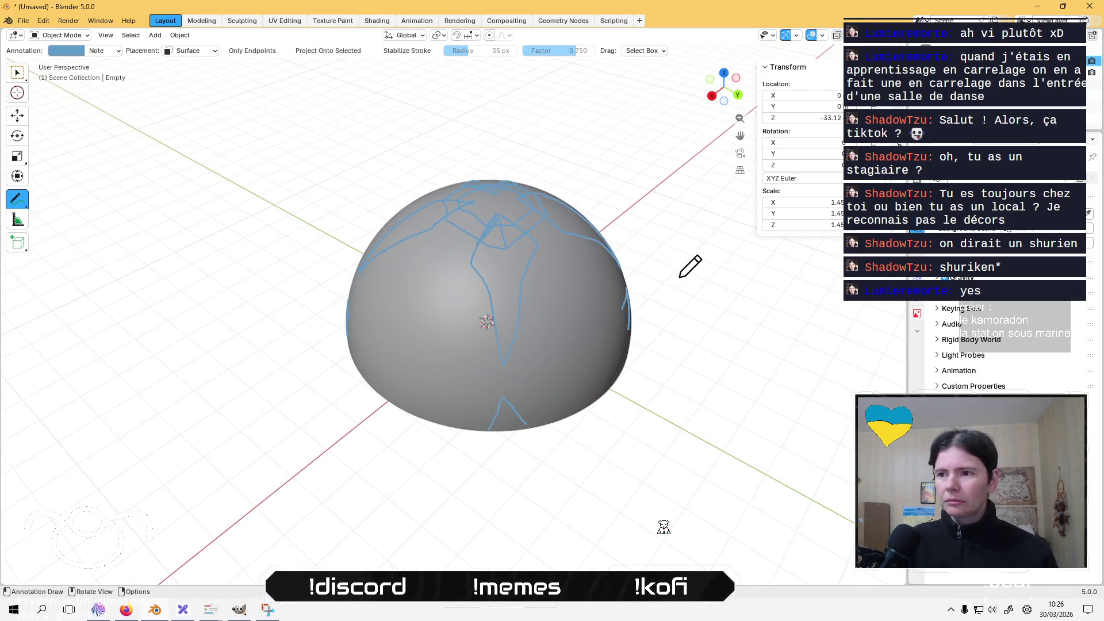